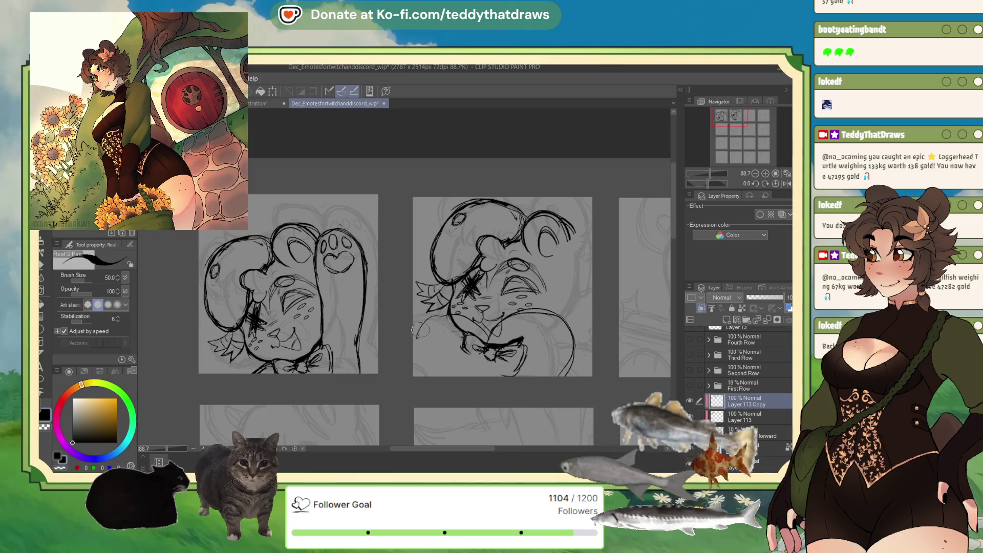
Step: Extend the heart bear's body outline, undo the stray bow lines, and redraw curves around the heart
drag(415, 342, 429, 318)
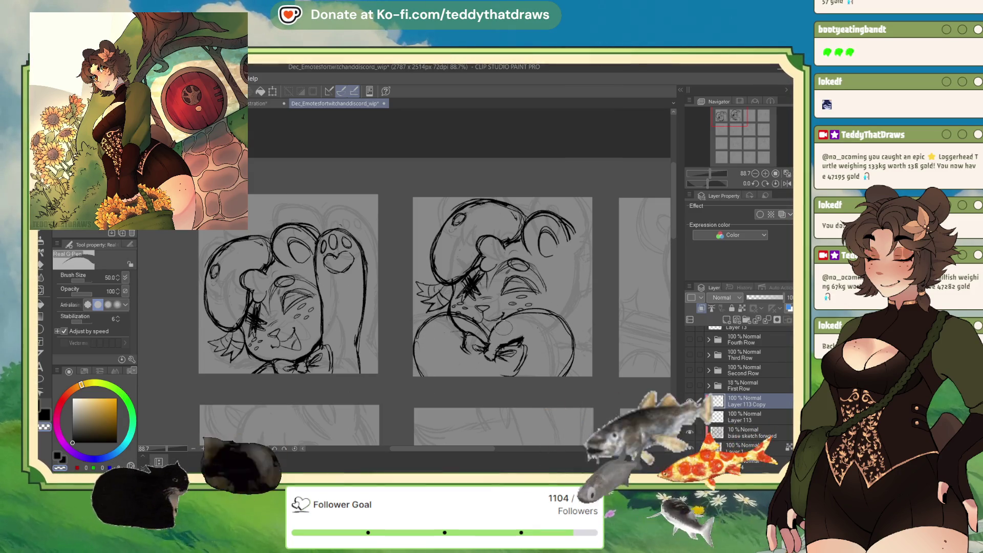
key(ctrl+z)
drag(526, 346, 506, 367)
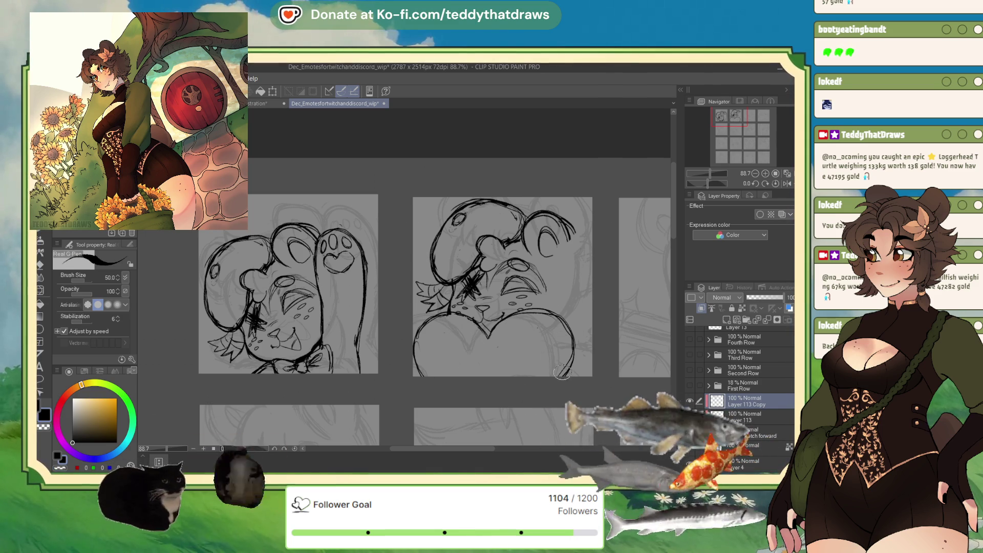
mouse_move(561, 372)
mouse_down()
mouse_move(540, 352)
mouse_move(559, 357)
mouse_up()
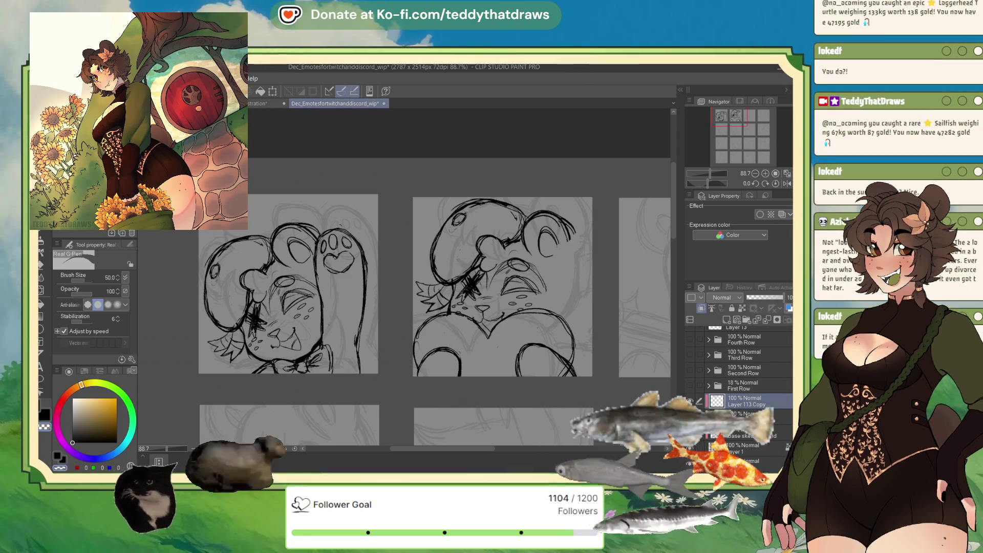
Step: Ink the right side of the bear's ear and body in black, then switch to the November streaming panel
click(75, 427)
click(72, 442)
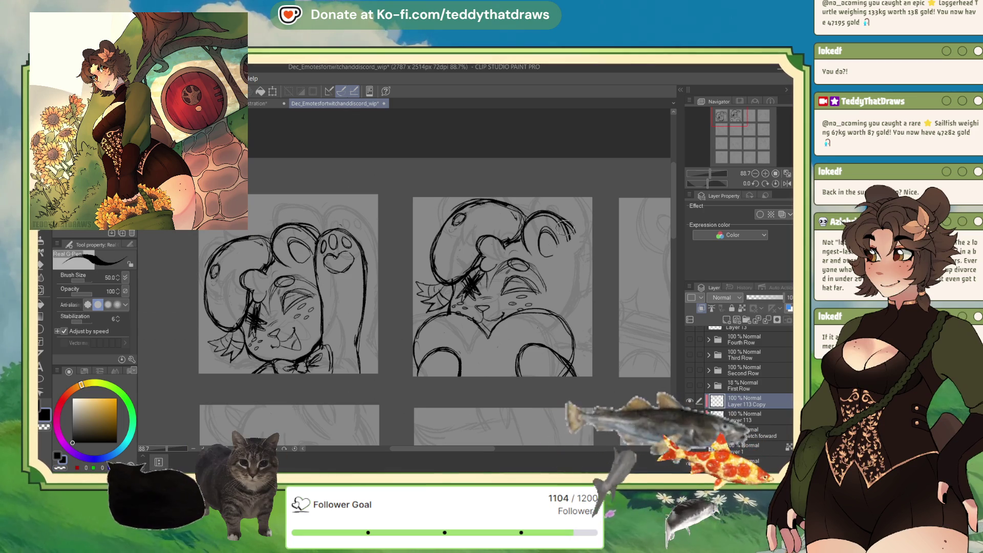
drag(564, 229, 566, 249)
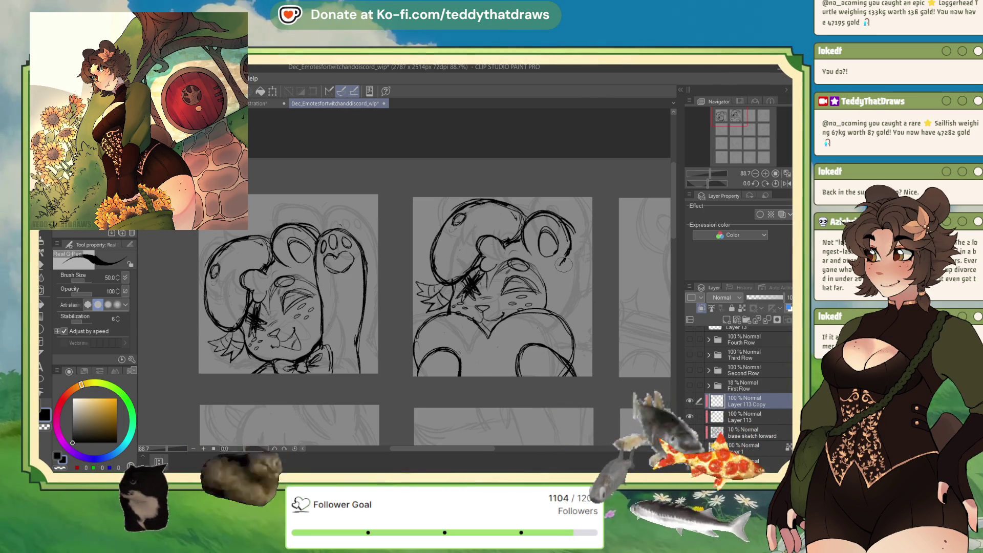
drag(561, 268, 560, 295)
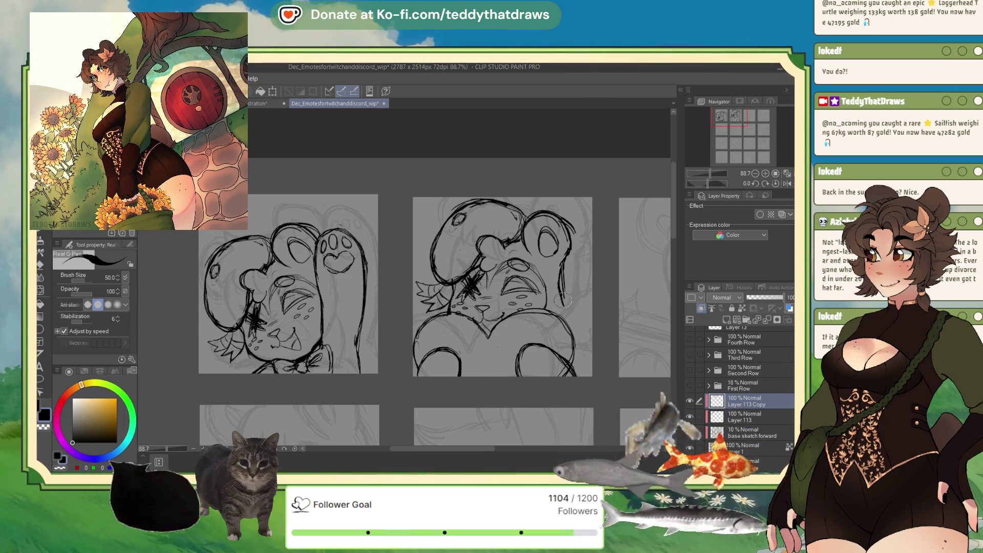
key(c)
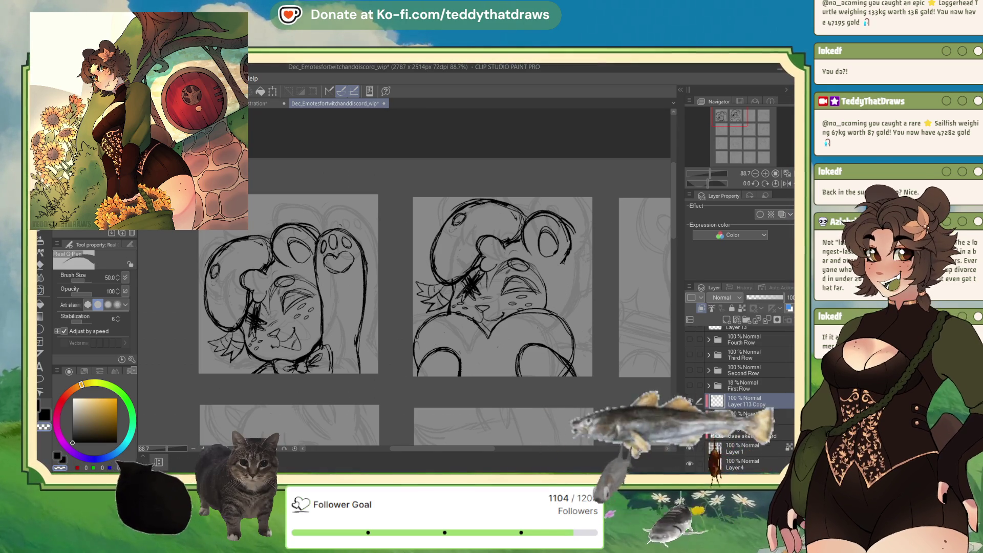
key(ctrl+Tab)
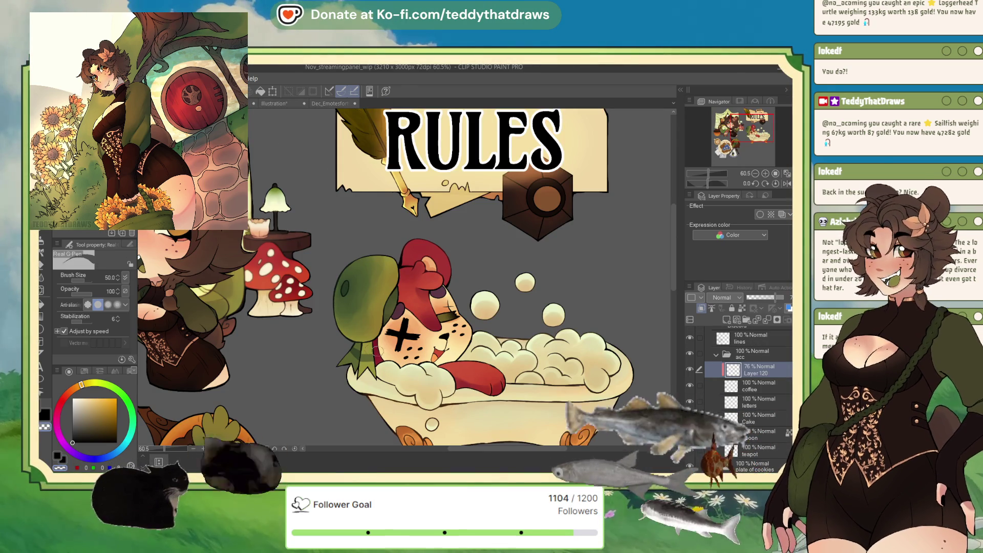
Step: Zoom out and back in on the streaming panel, then return to the emote sketches document
scroll(395, 202, down, 2)
scroll(156, 266, up, 2)
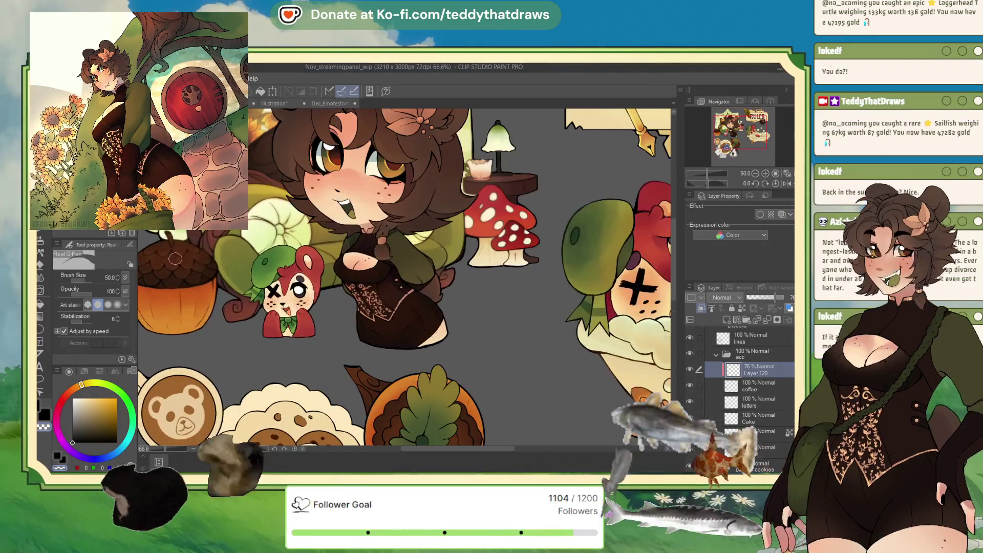
click(337, 105)
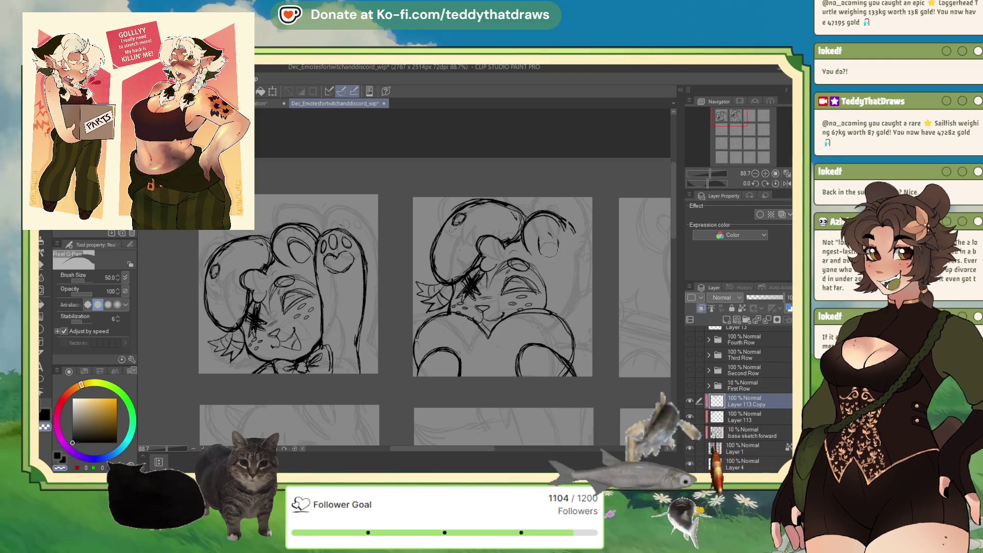
Step: Flip the canvas view horizontally and draw an inner-ear outline on the heart-hugging bear
click(787, 184)
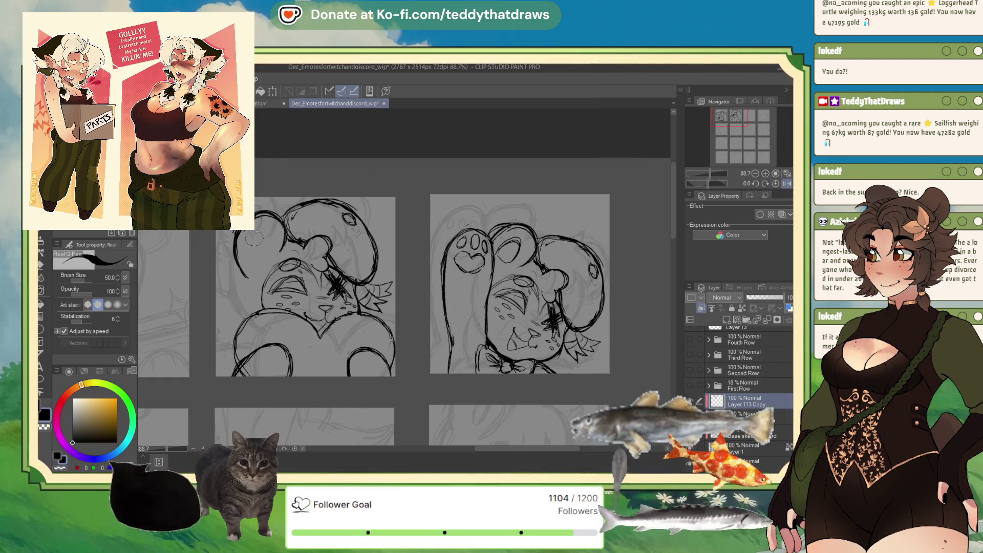
drag(258, 235, 256, 250)
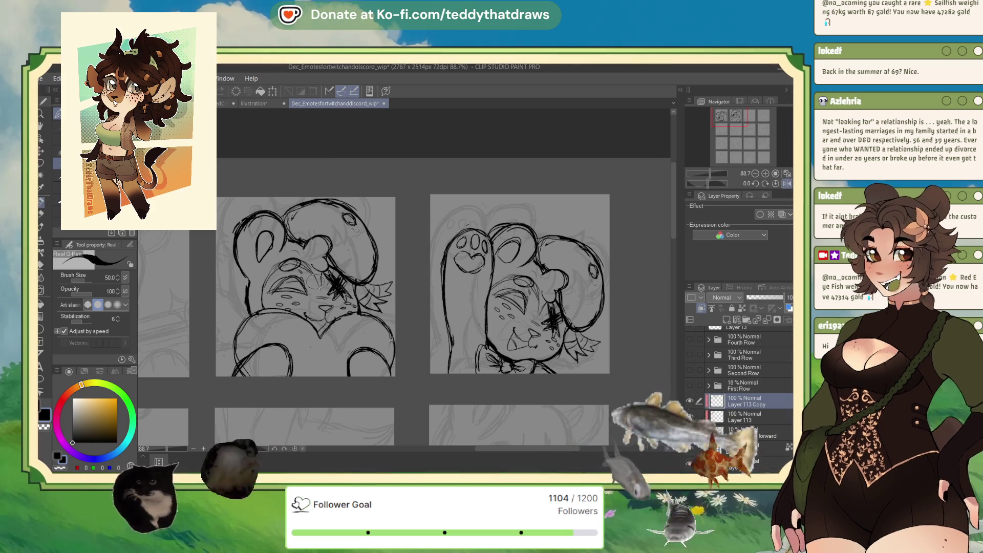
Step: Turn off the Navigator's horizontal flip so the emote canvas displays normally
click(787, 184)
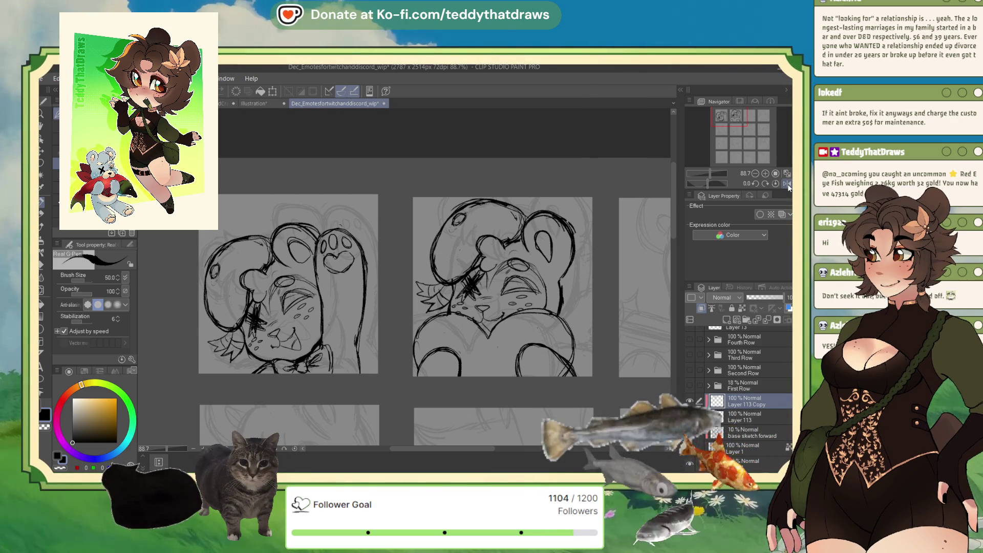
Step: Toggle to transparent colour and back to black, then save the emote sketches file with Ctrl+S
click(58, 469)
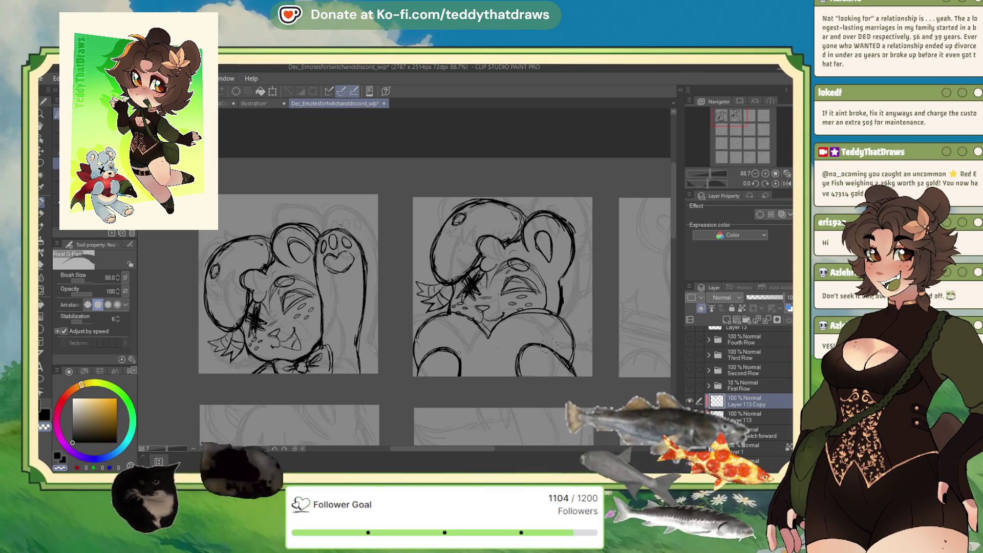
key(c)
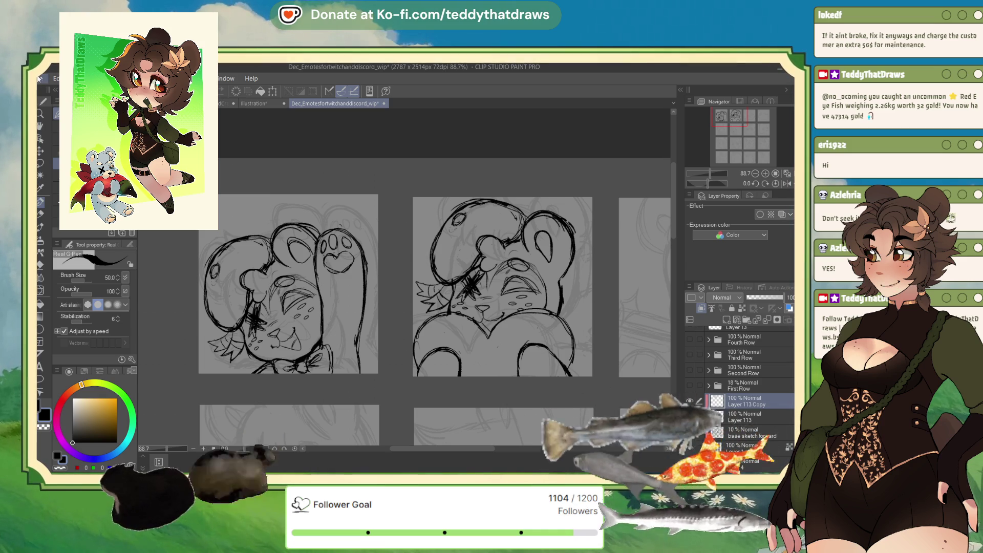
key(ctrl+s)
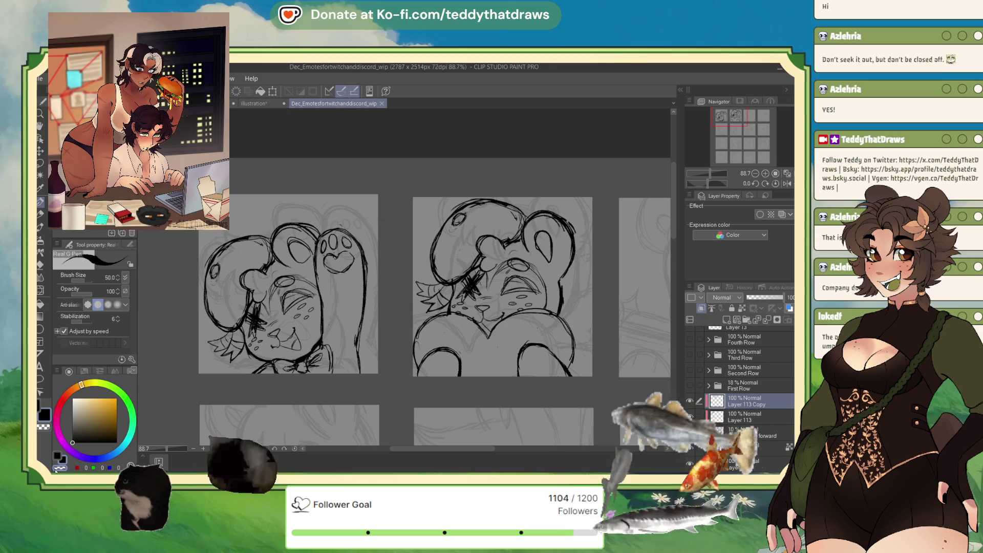
click(270, 91)
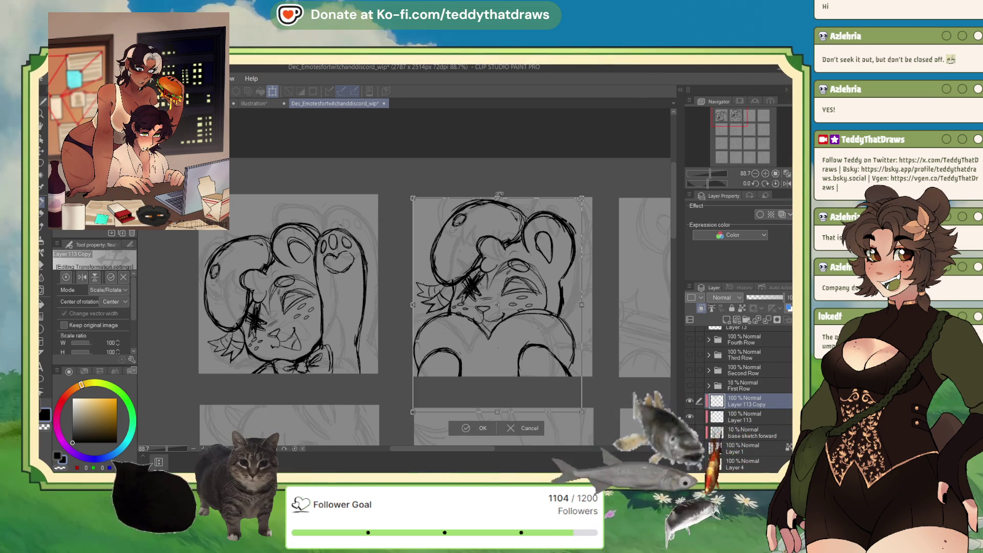
click(481, 428)
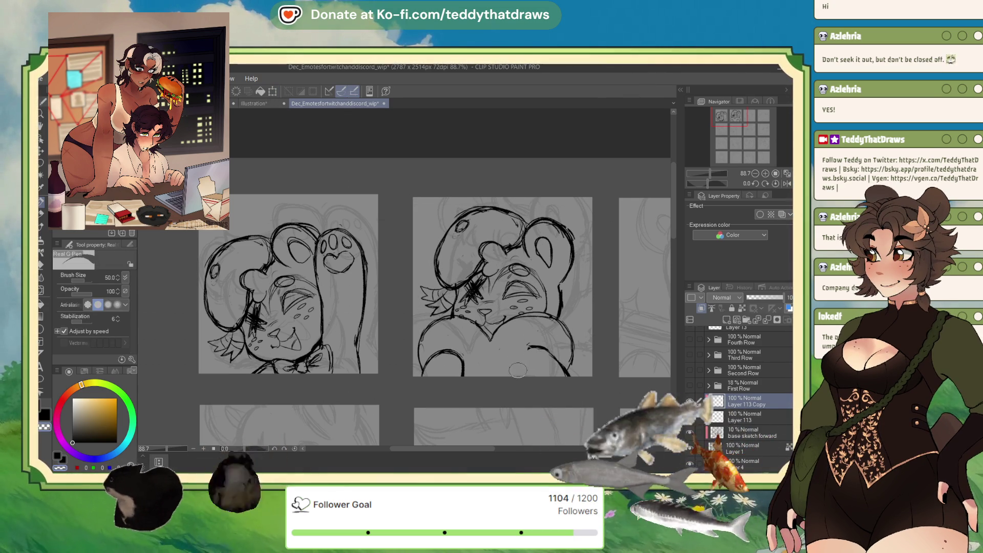
drag(570, 375, 553, 307)
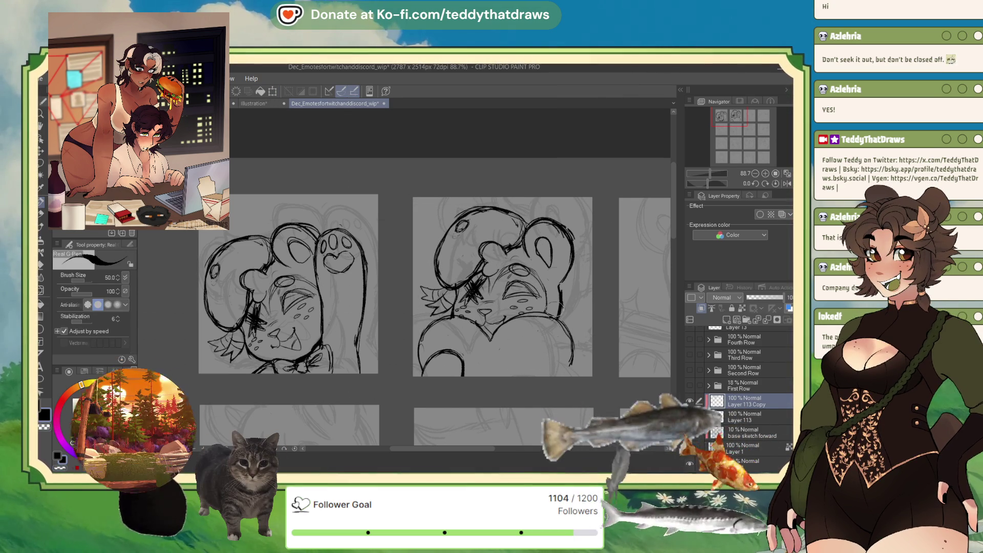
drag(569, 369, 523, 353)
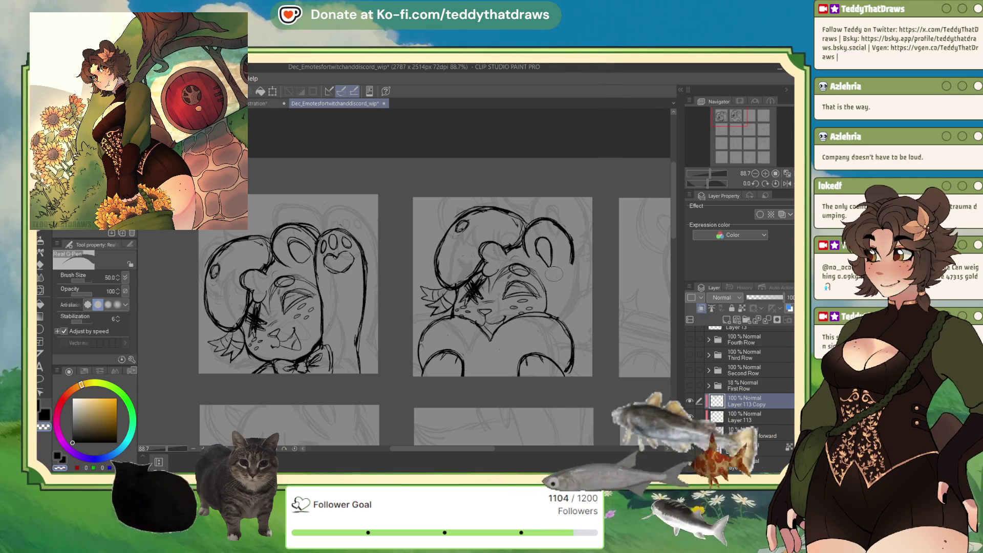
Step: Use Scale/Rotate to nudge the right bear sketch up and to the right, then confirm
key(ctrl+t)
mouse_move(559, 333)
mouse_down()
mouse_move(565, 320)
mouse_move(540, 339)
mouse_up()
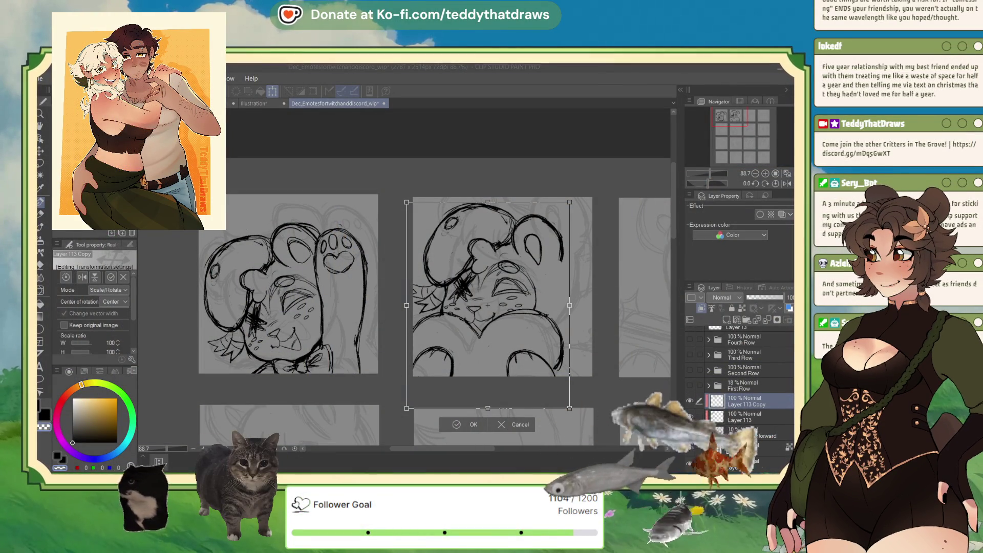
click(457, 424)
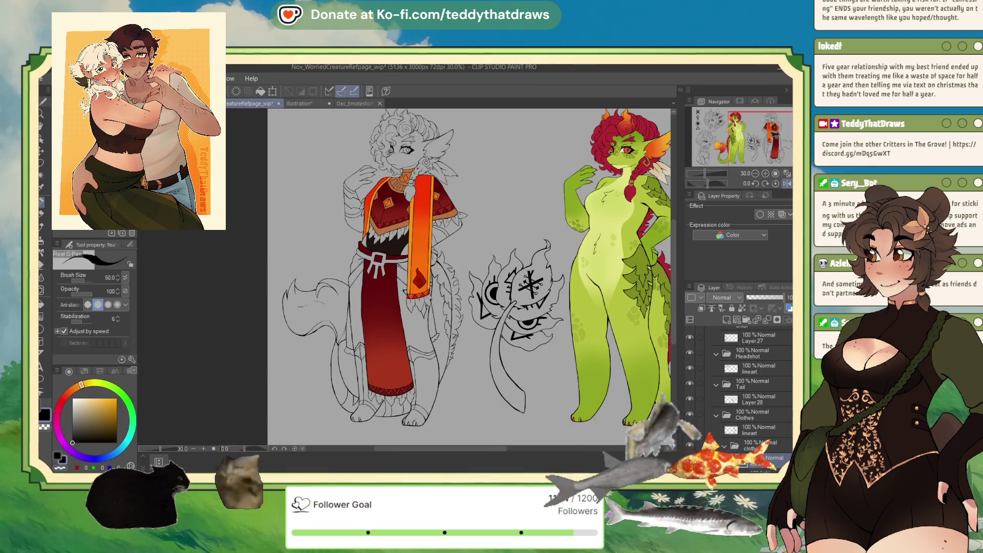
scroll(476, 150, up, 3)
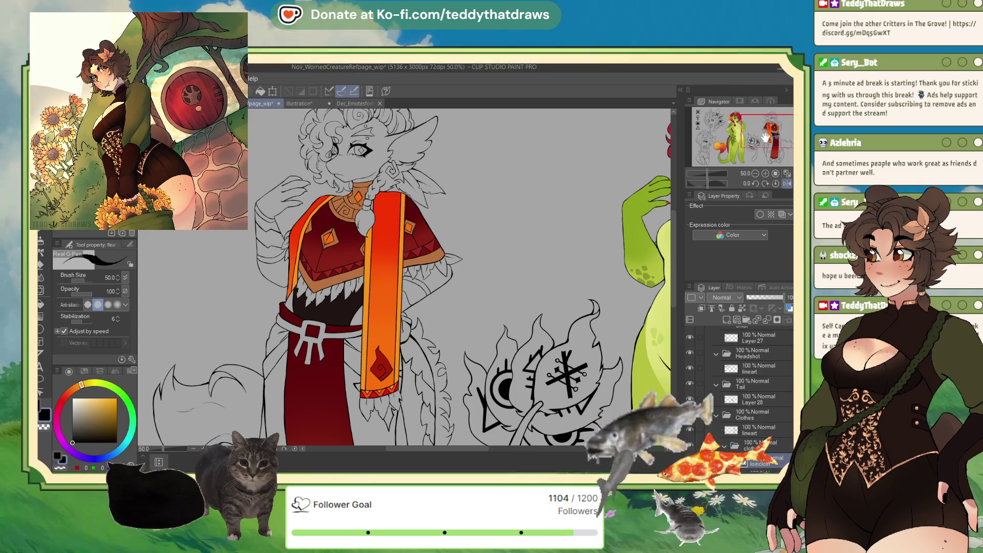
Step: Zoom out to check the whole reference page, zoom back in on the robe, and save
scroll(409, 277, down, 2)
scroll(409, 276, down, 2)
scroll(410, 276, down, 2)
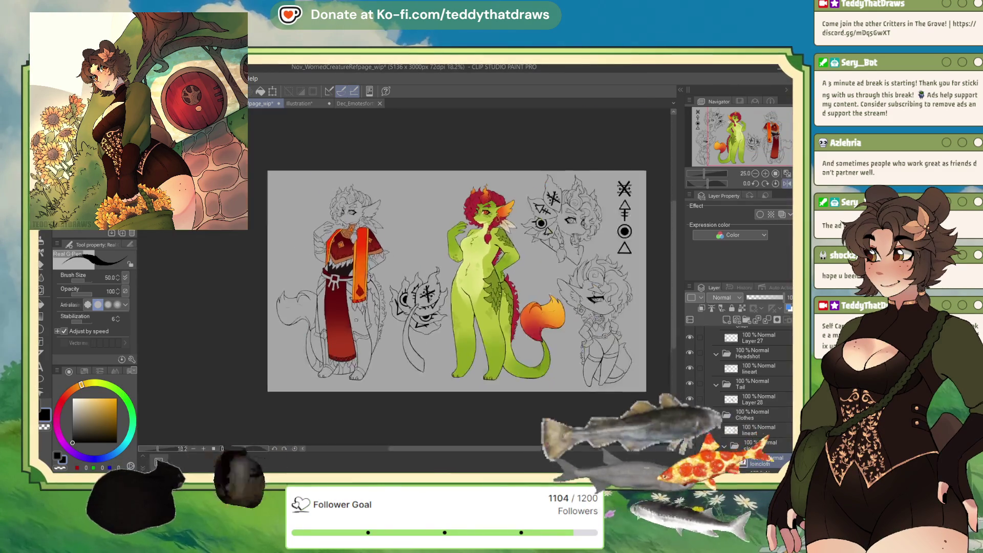
scroll(409, 277, up, 5)
scroll(373, 238, up, 2)
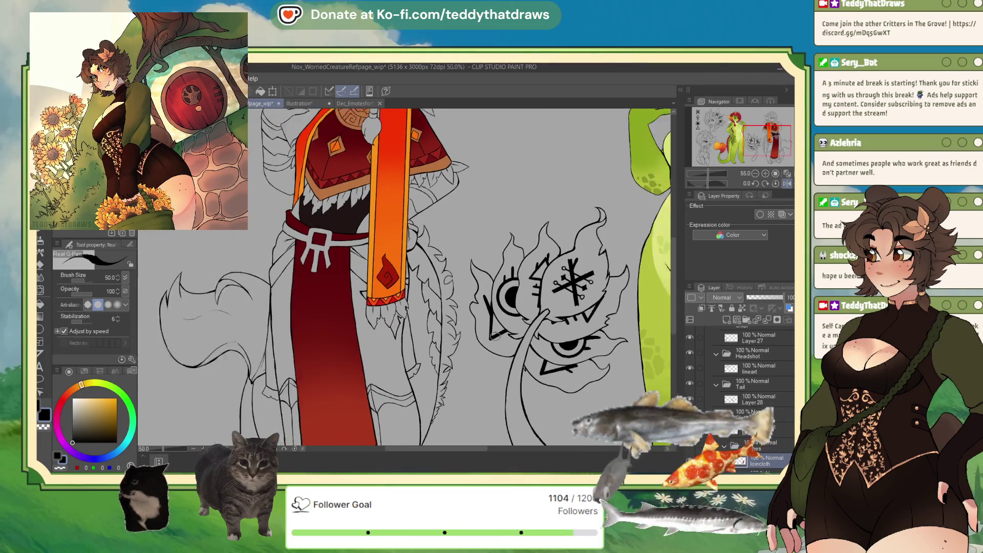
scroll(251, 351, down, 5)
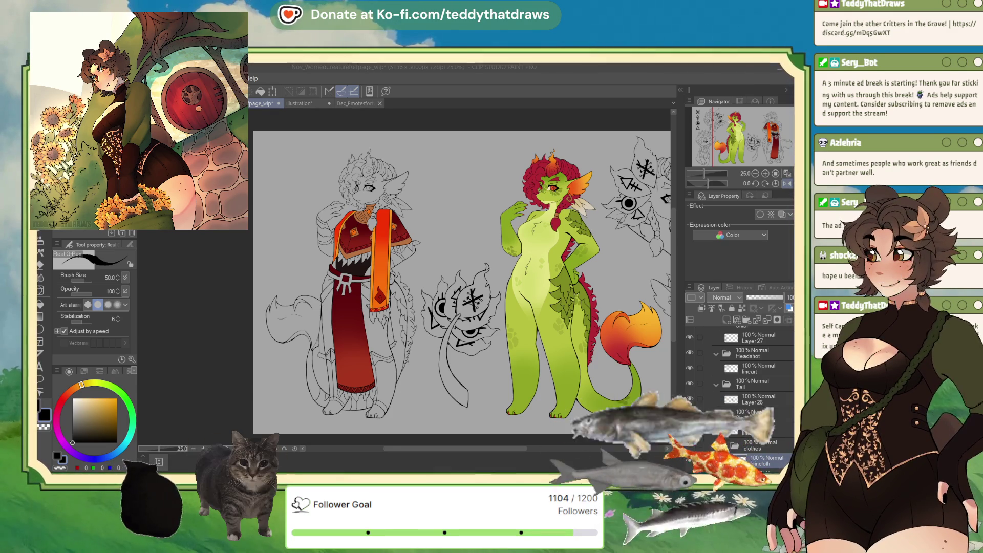
scroll(461, 282, down, 2)
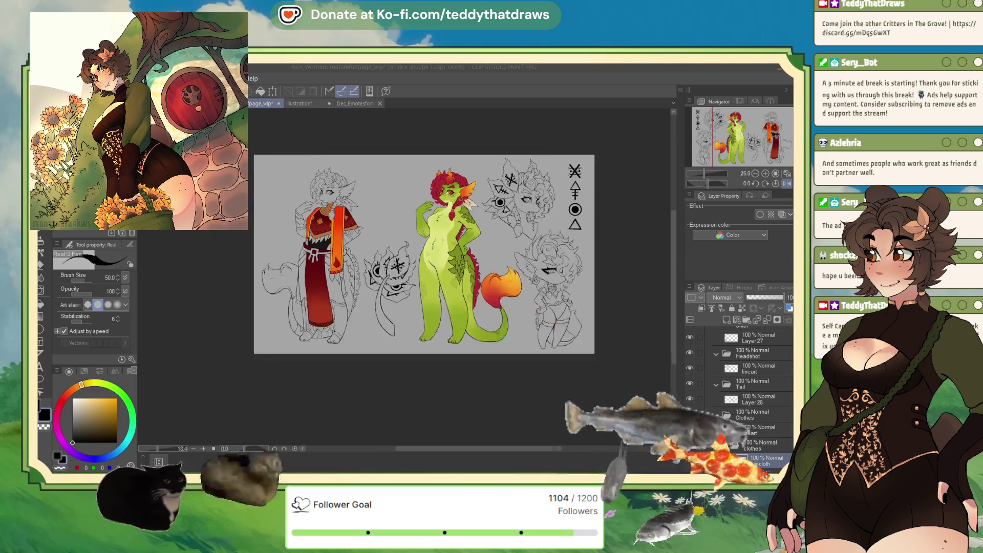
scroll(461, 282, up, 4)
scroll(271, 177, up, 1)
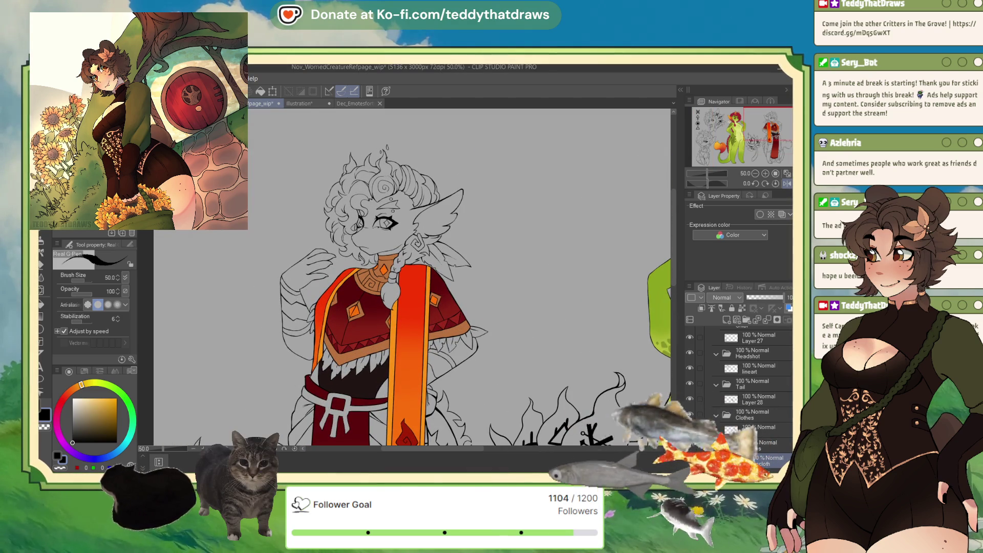
key(ctrl+s)
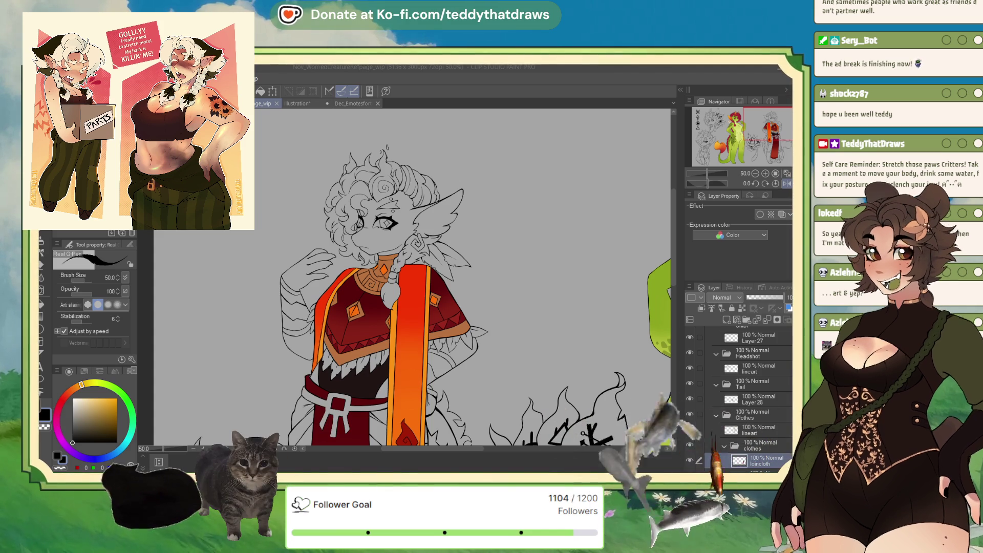
Step: Bring the green character into view and add a new layer in the clothes folder
click(739, 134)
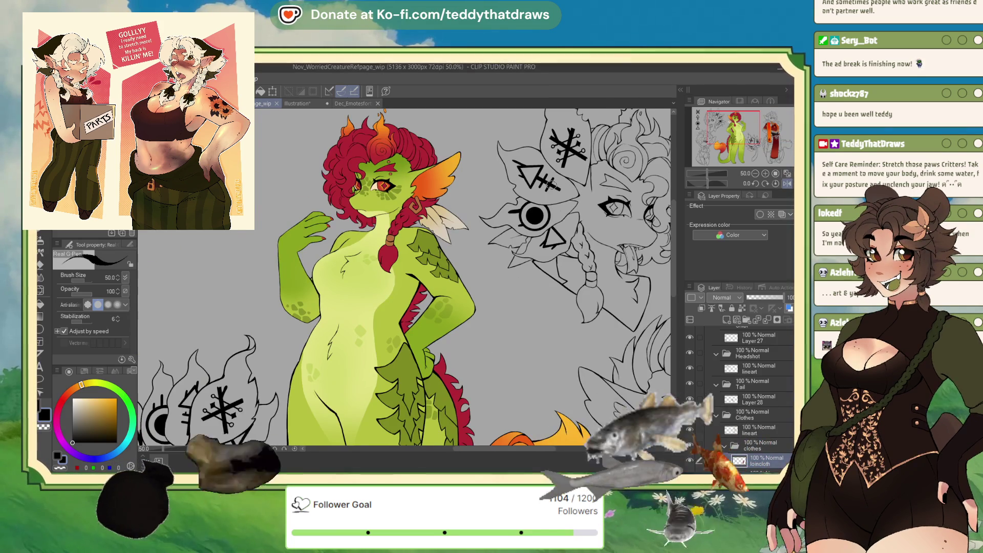
scroll(404, 276, down, 3)
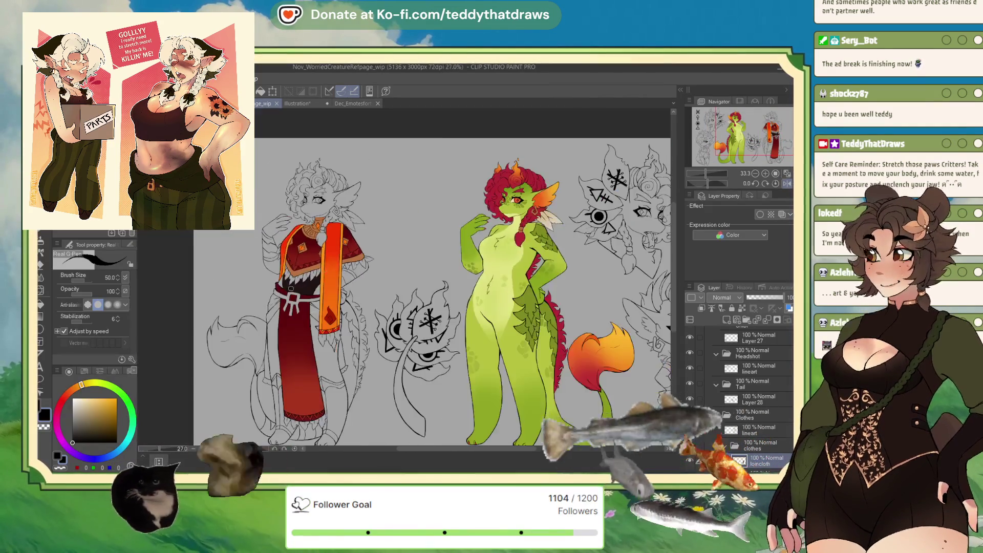
scroll(288, 340, up, 3)
scroll(288, 340, up, 2)
scroll(288, 340, down, 3)
scroll(289, 340, up, 2)
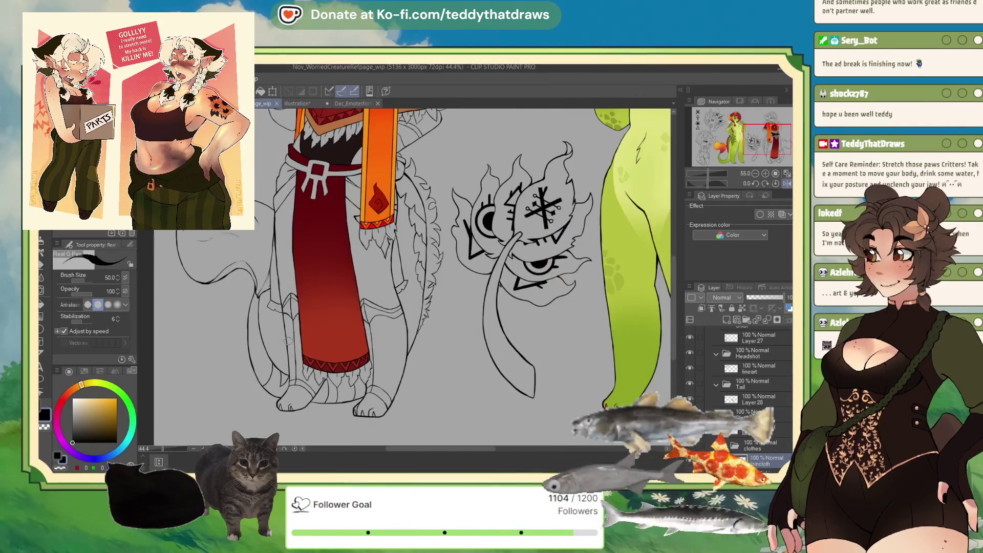
scroll(279, 178, down, 2)
scroll(279, 177, up, 2)
scroll(279, 177, up, 1)
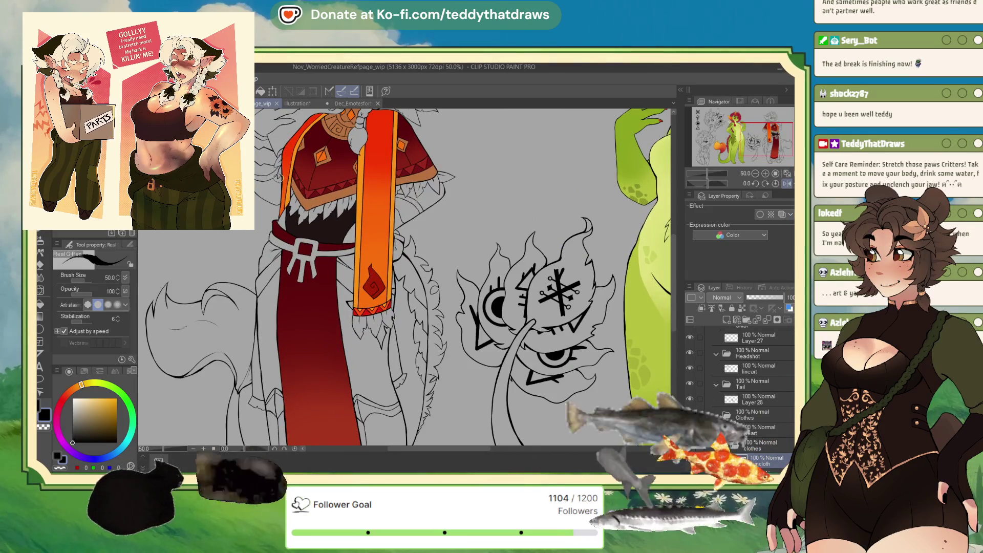
key(ctrl+shift+n)
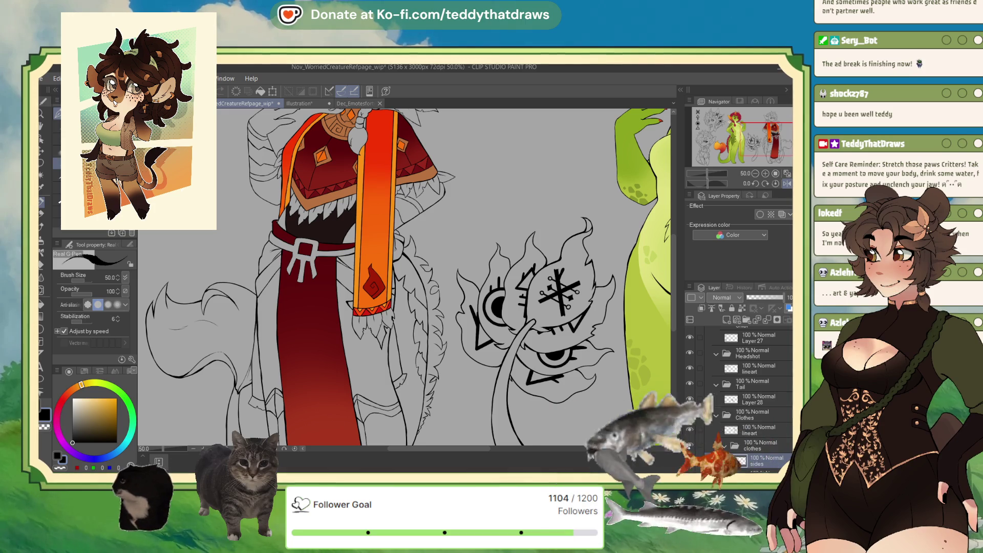
Step: Sample the robe's dark red and fill the loincloth's side strips on the loincloth layer
alt+click(324, 252)
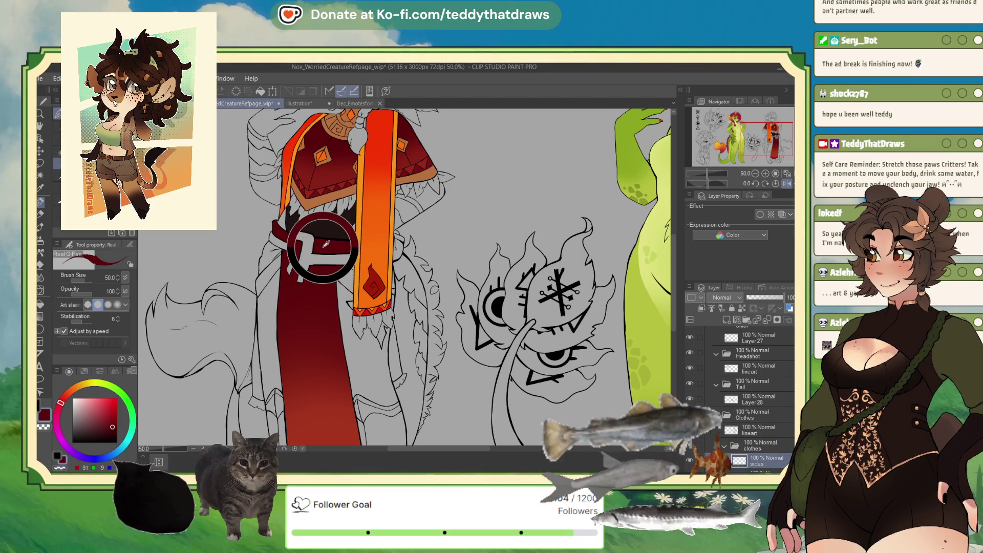
scroll(281, 185, down, 1)
scroll(710, 392, down, 2)
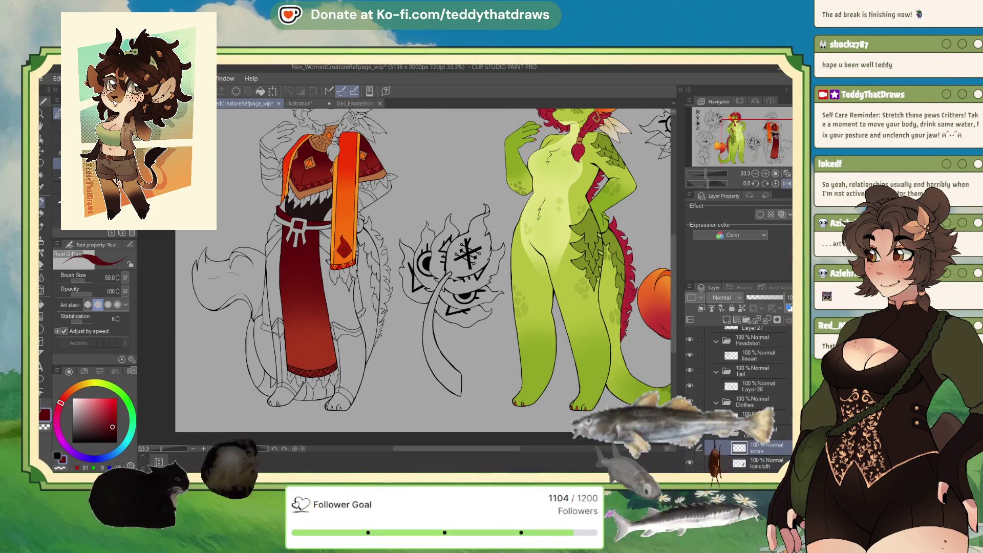
click(759, 435)
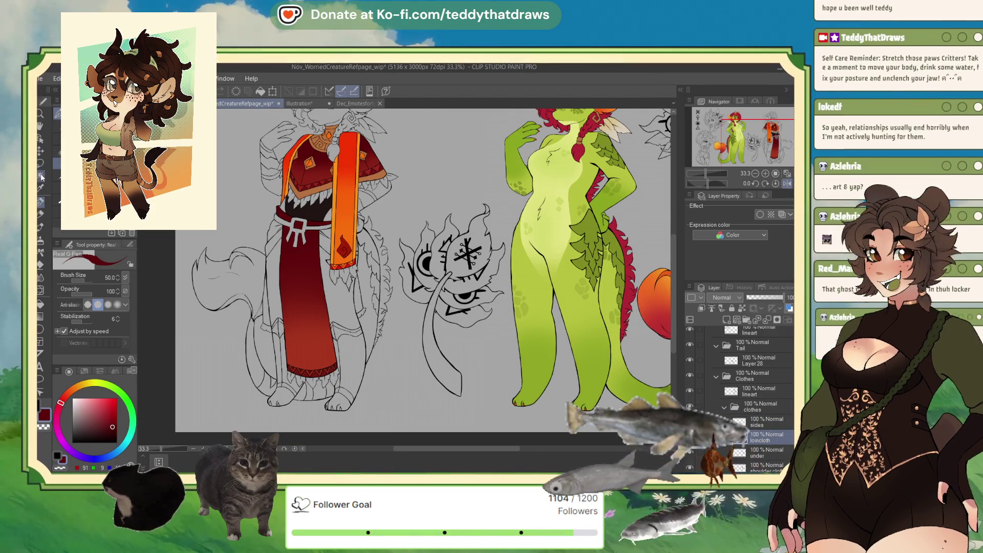
key(g)
click(359, 296)
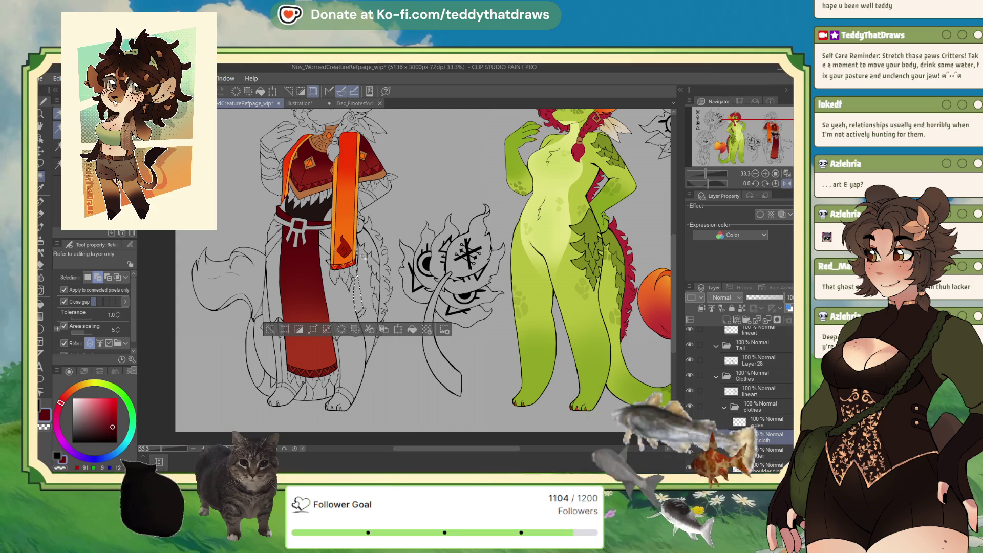
click(267, 302)
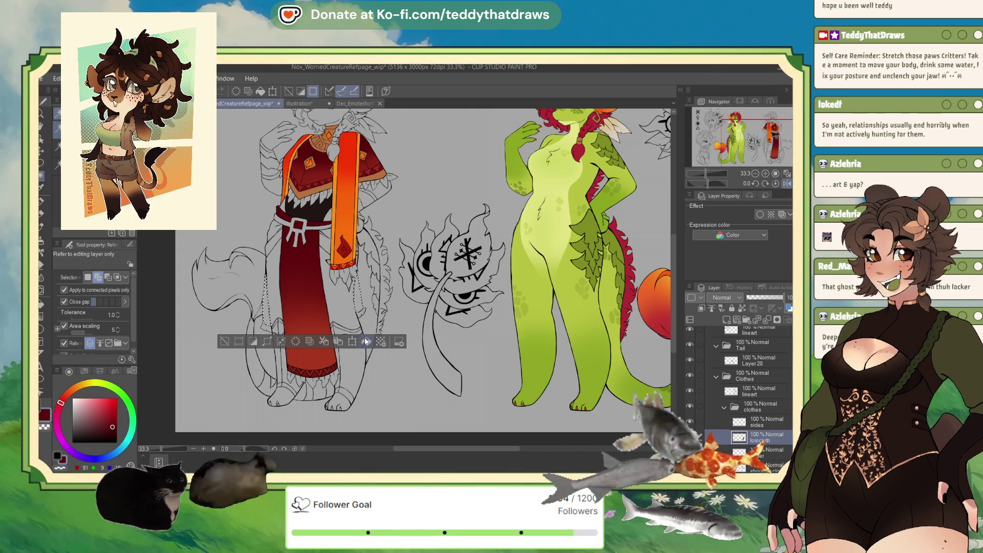
click(240, 344)
scroll(334, 318, down, 2)
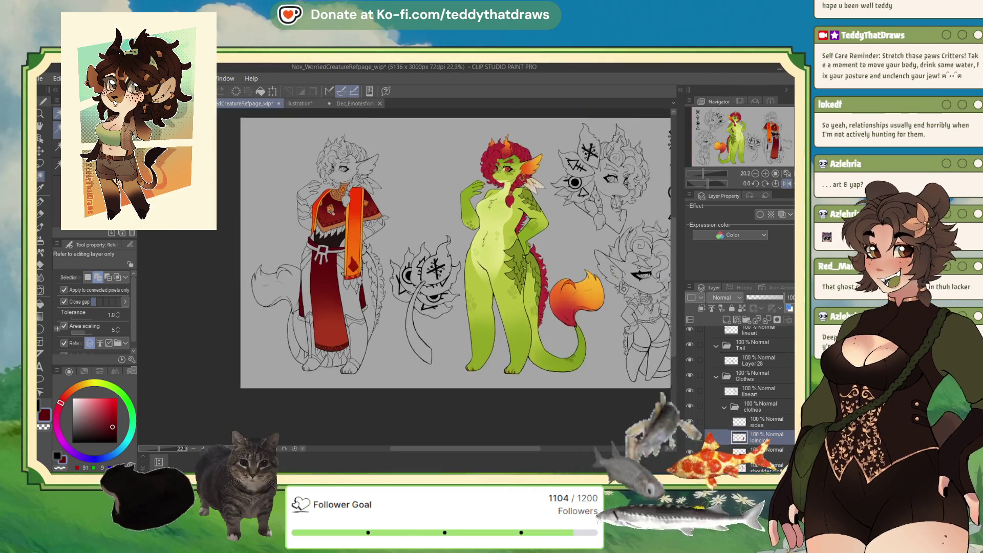
scroll(334, 318, up, 2)
scroll(335, 318, up, 3)
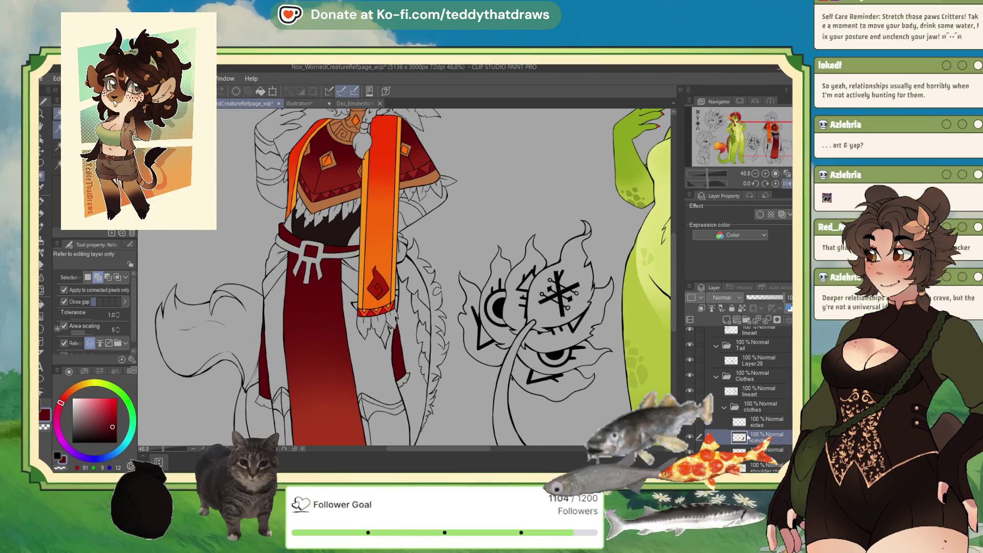
Step: Make the sides layer active, zoom out, and switch to the Dec_Emotes sketch document
click(763, 419)
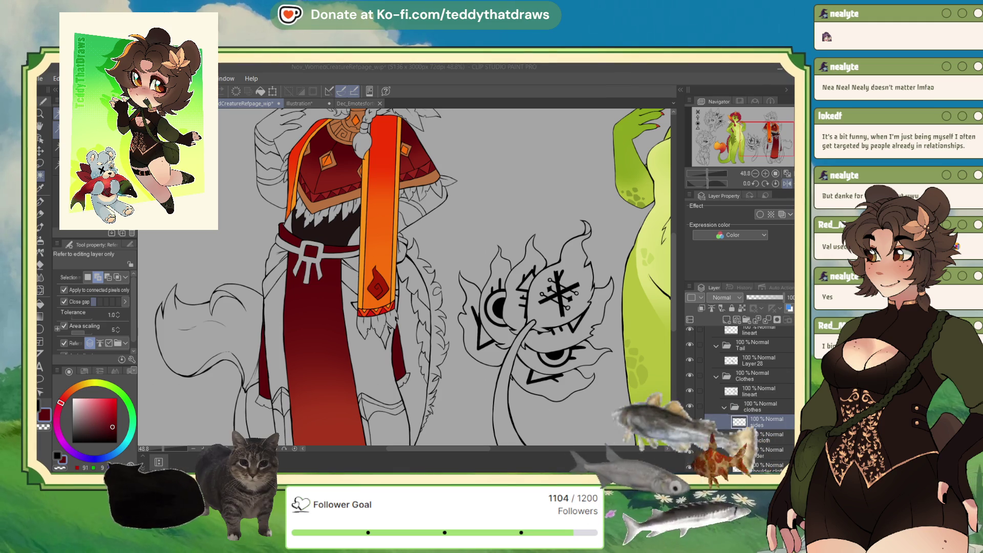
scroll(400, 302, down, 5)
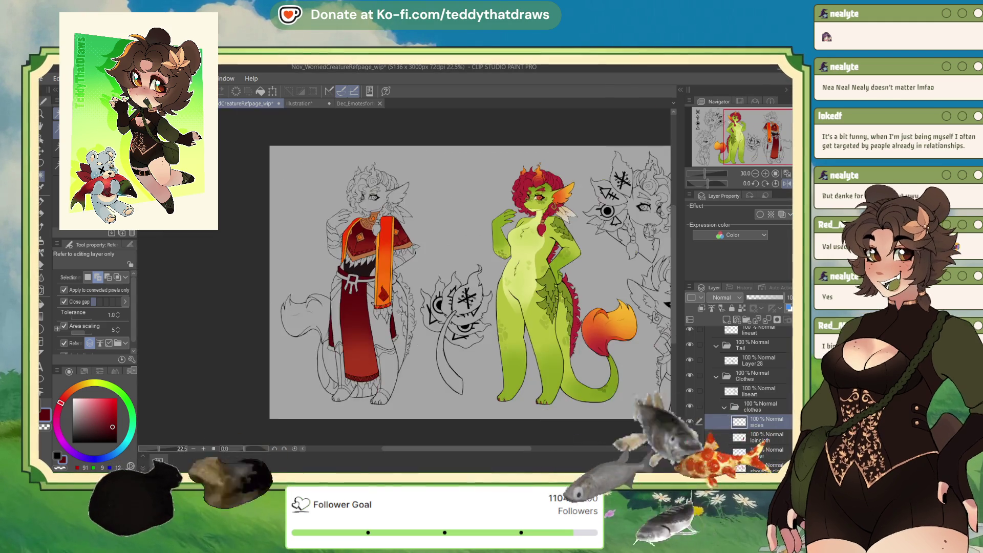
scroll(400, 302, up, 3)
scroll(399, 302, down, 2)
key(ctrl+Tab)
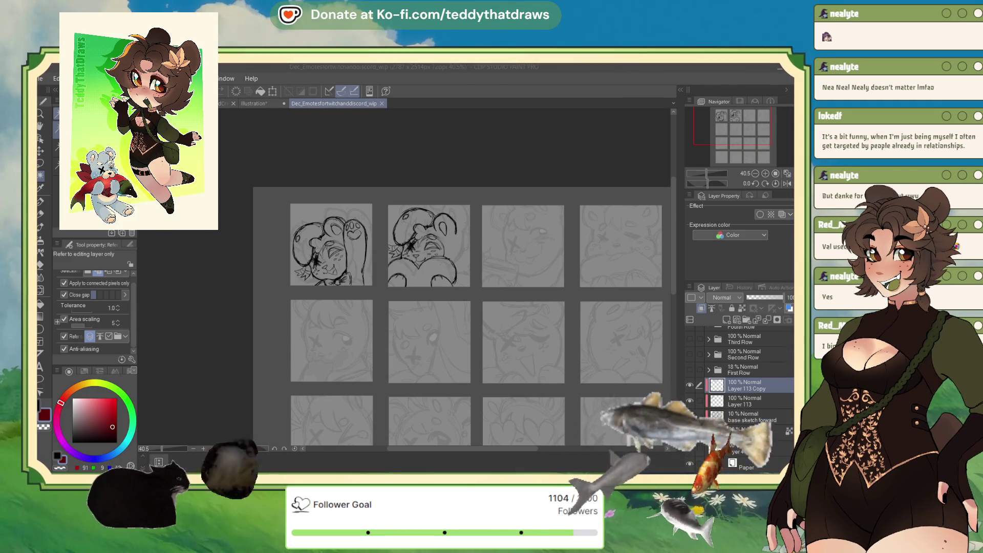
Step: Look over the Nov_streamingpanel_wip canvas, then bring up the Mandi illustration
key(ctrl+Tab)
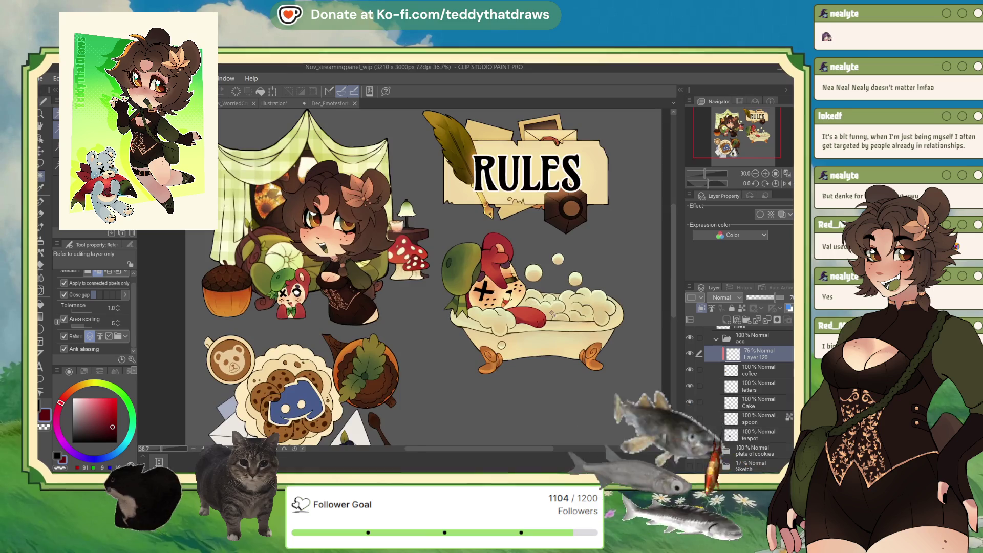
scroll(434, 192, down, 2)
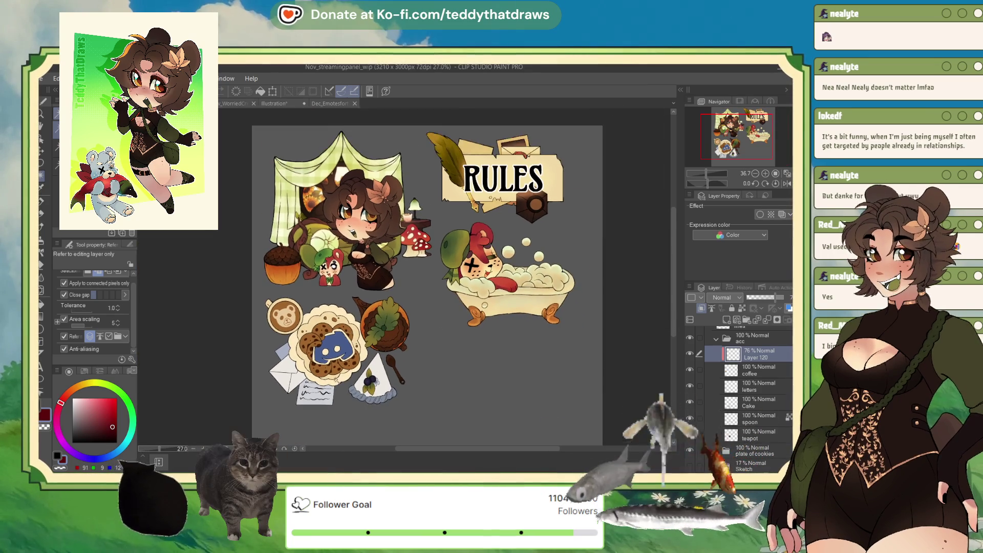
scroll(435, 328, up, 1)
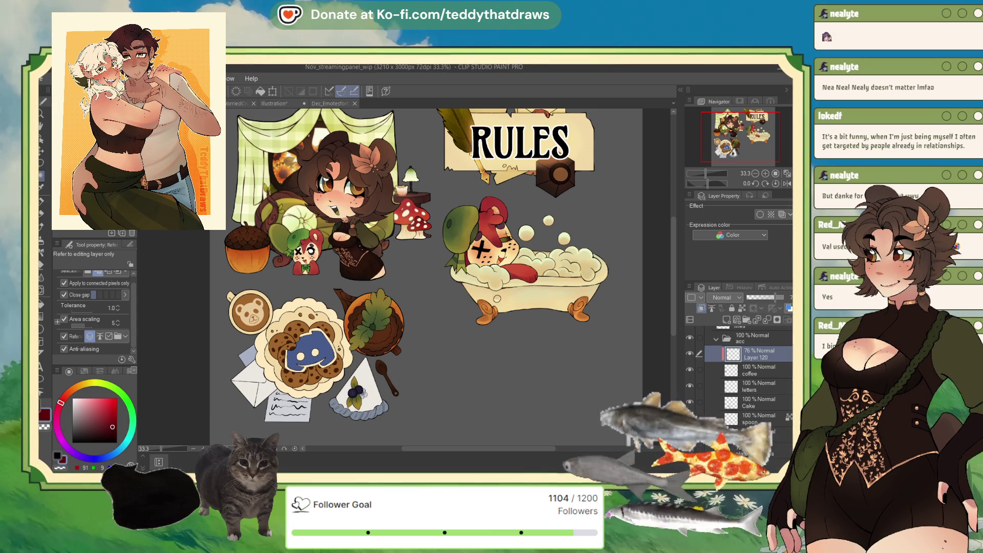
click(241, 103)
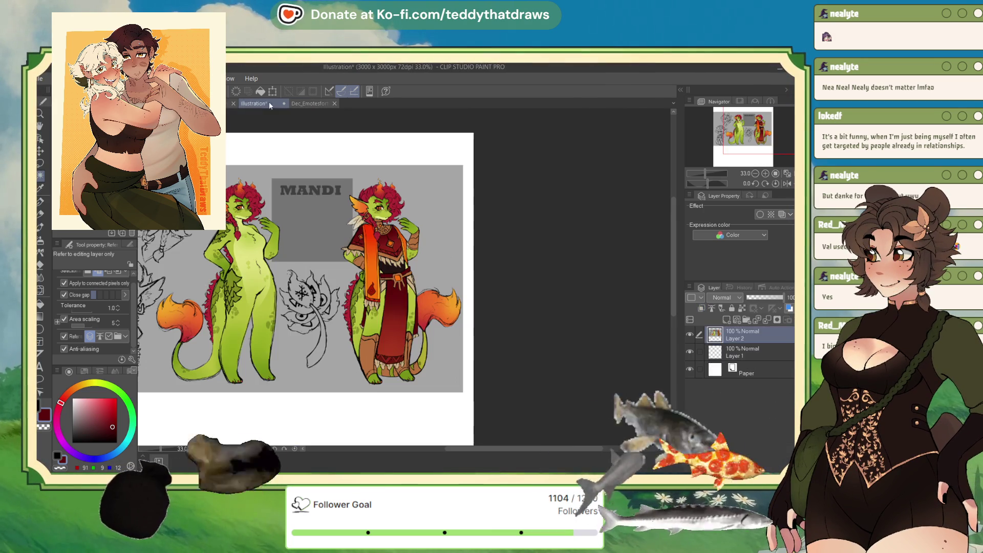
Step: Cycle between the creature page and Mandi illustration, then eyedrop the creature's green as drawing colour
key(h)
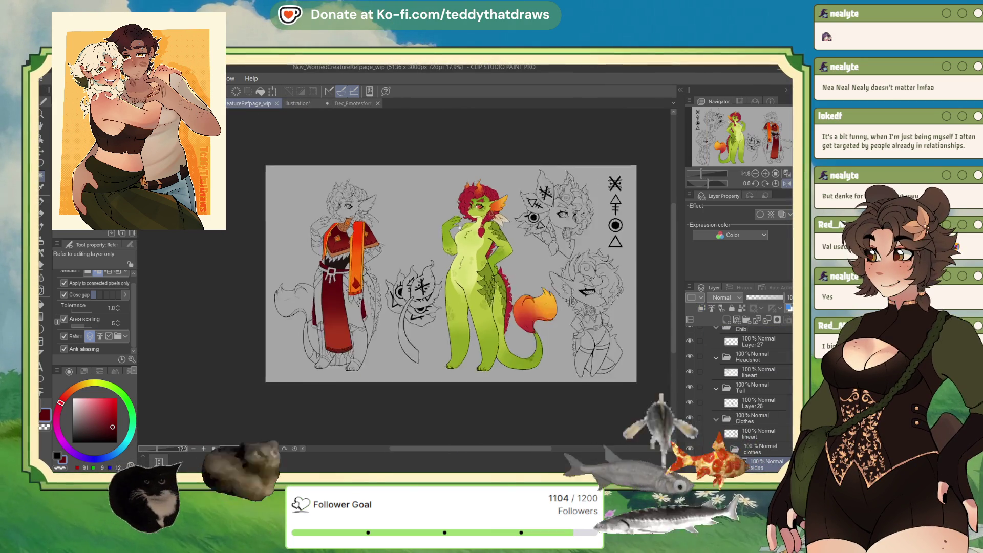
click(299, 103)
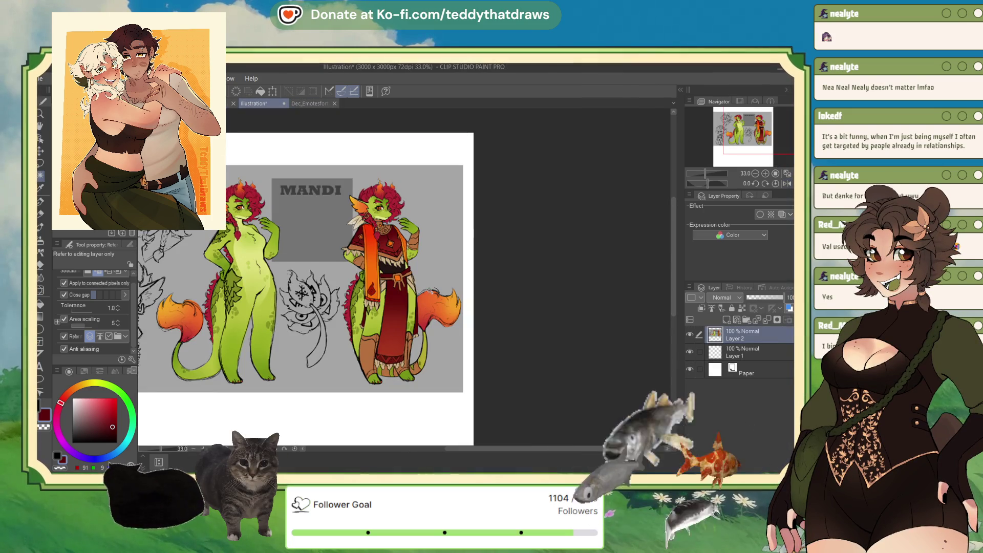
drag(463, 230, 504, 213)
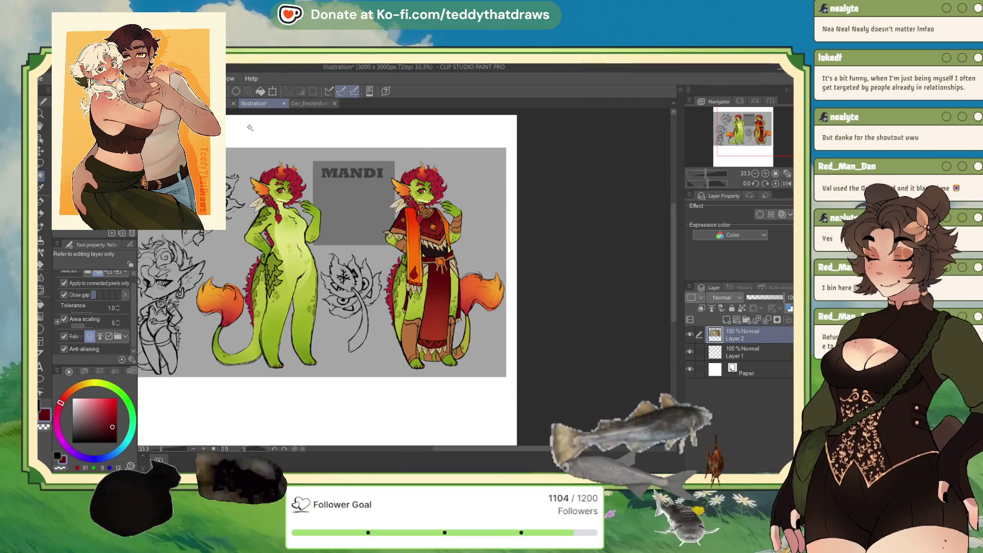
key(ctrl+Tab)
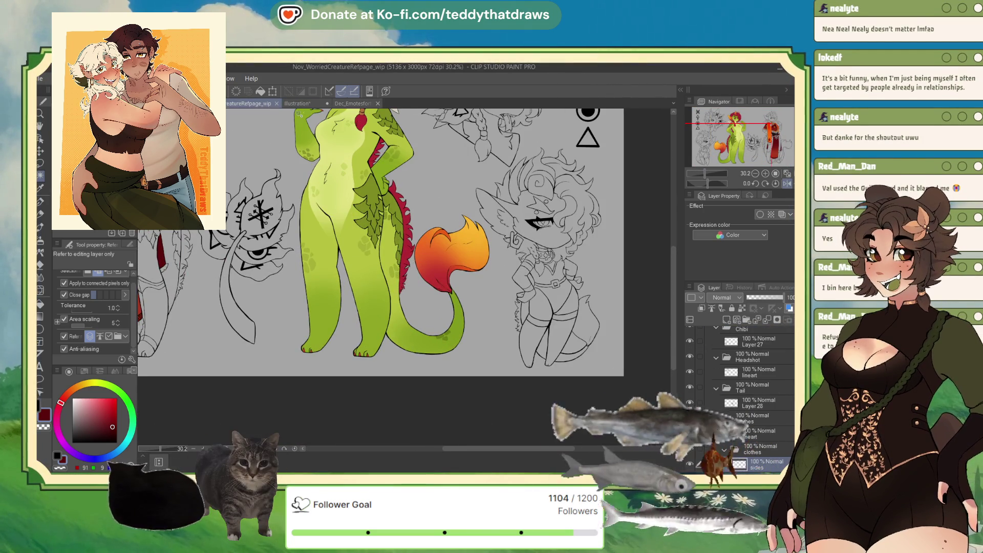
key(ctrl+Tab)
scroll(425, 380, up, 3)
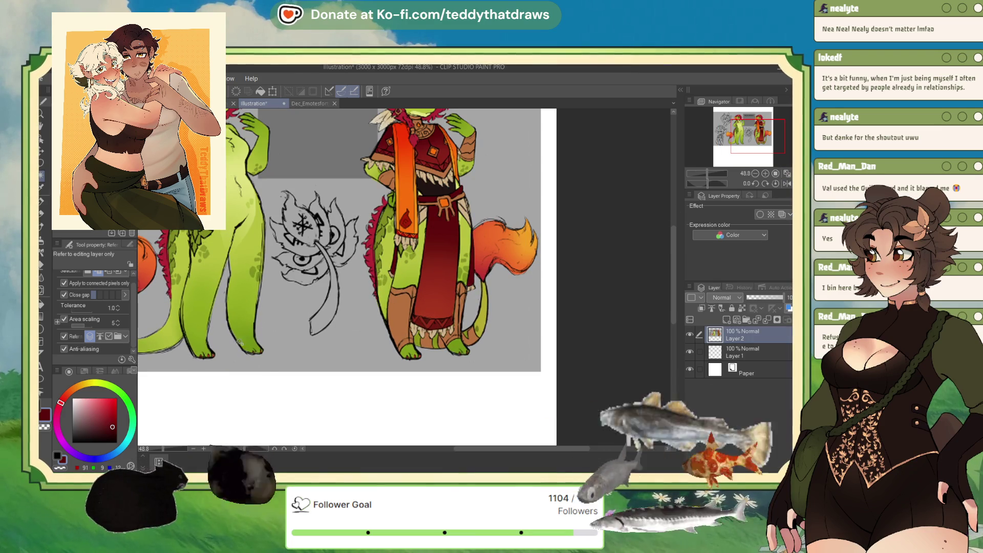
alt+click(239, 342)
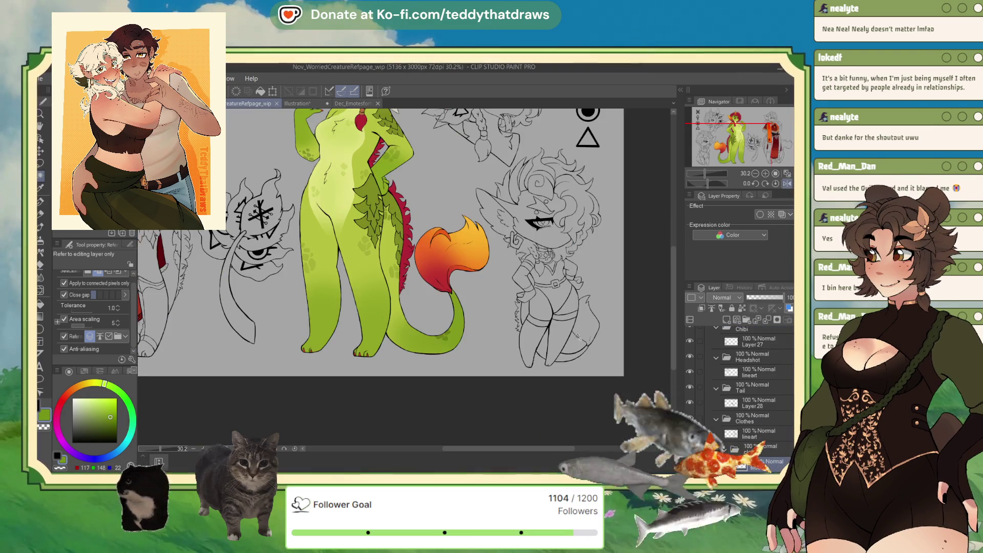
scroll(576, 336, up, 2)
Step: Add a new Layer 45 above Layer 27 and test a green Real G-Pen stroke near the creature's foot
click(760, 343)
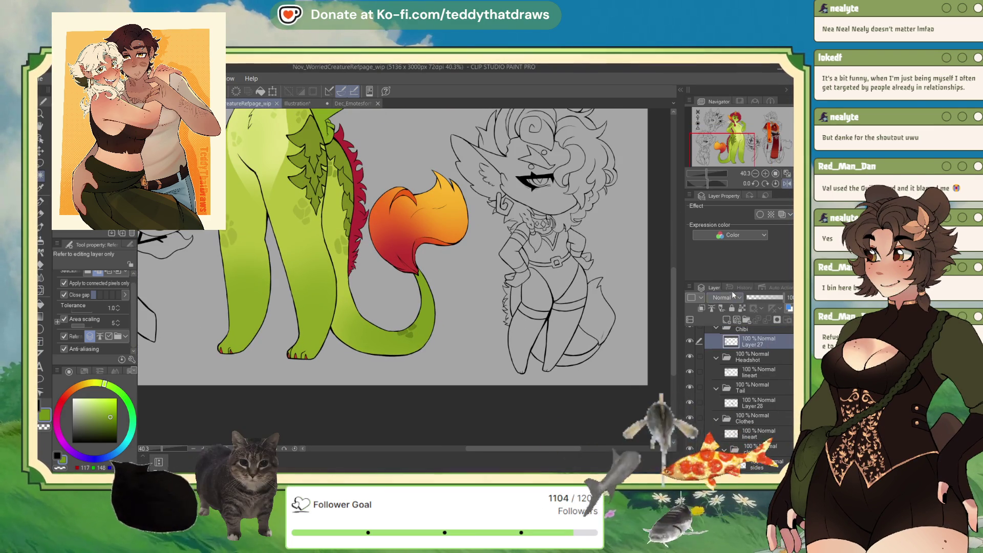
key(ctrl+shift+n)
click(43, 201)
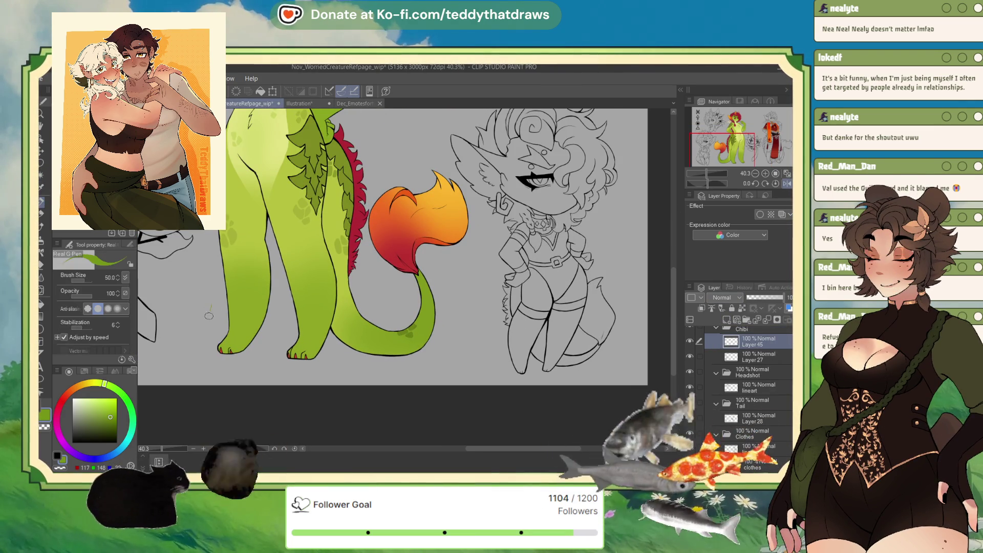
drag(211, 306, 228, 327)
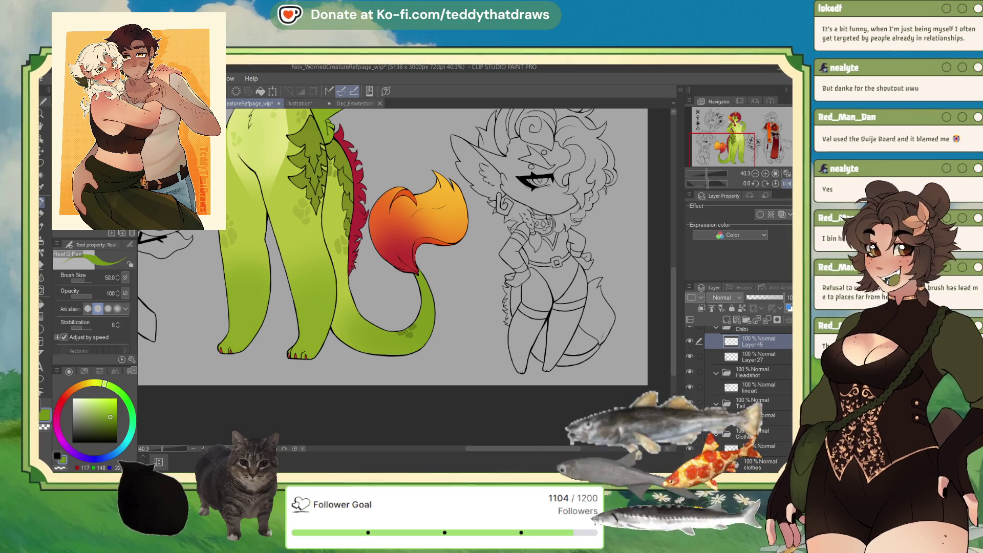
key(ctrl+minus)
key(ctrl+minus)
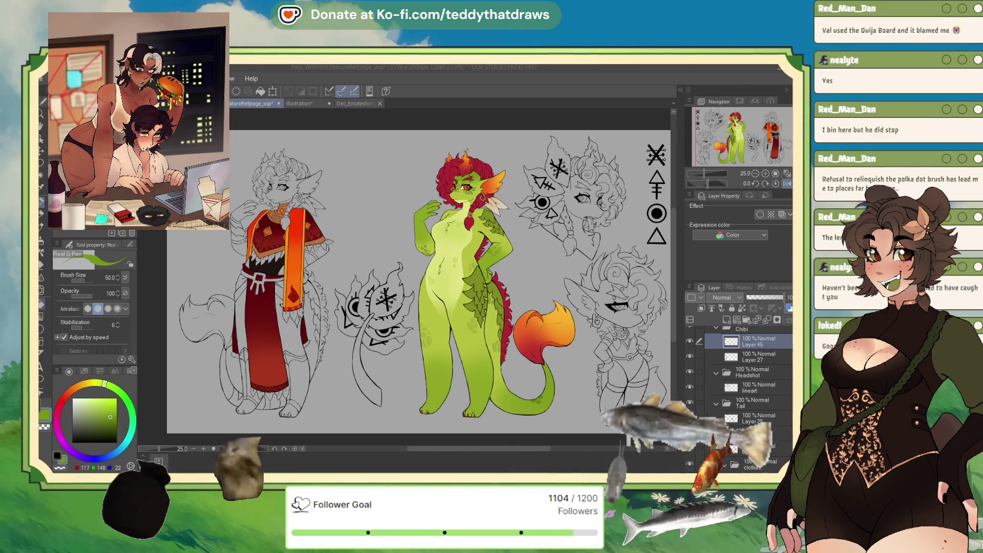
Step: Switch the decoration brush to Dotted line and drag a vertical green dotted stroke beside the robed figure
key(b)
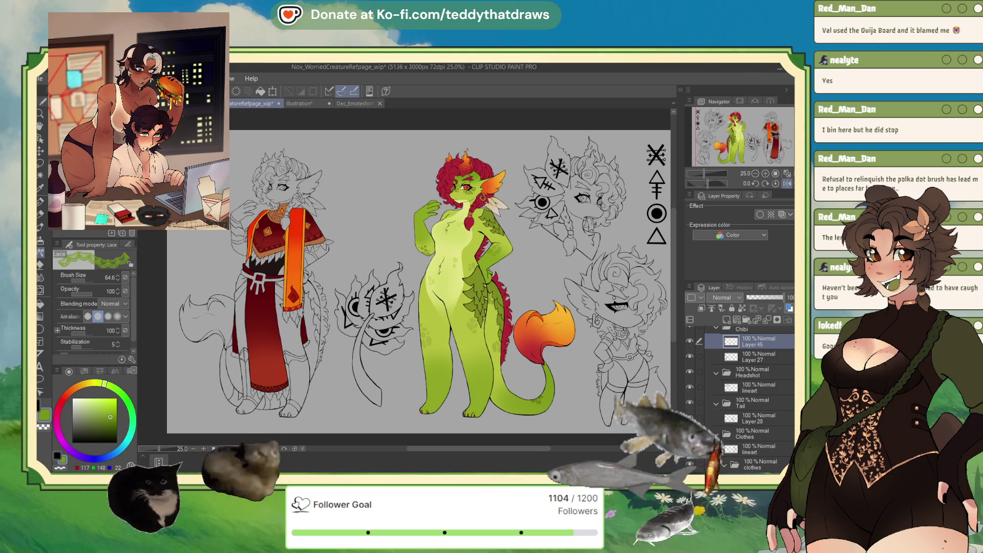
key(period)
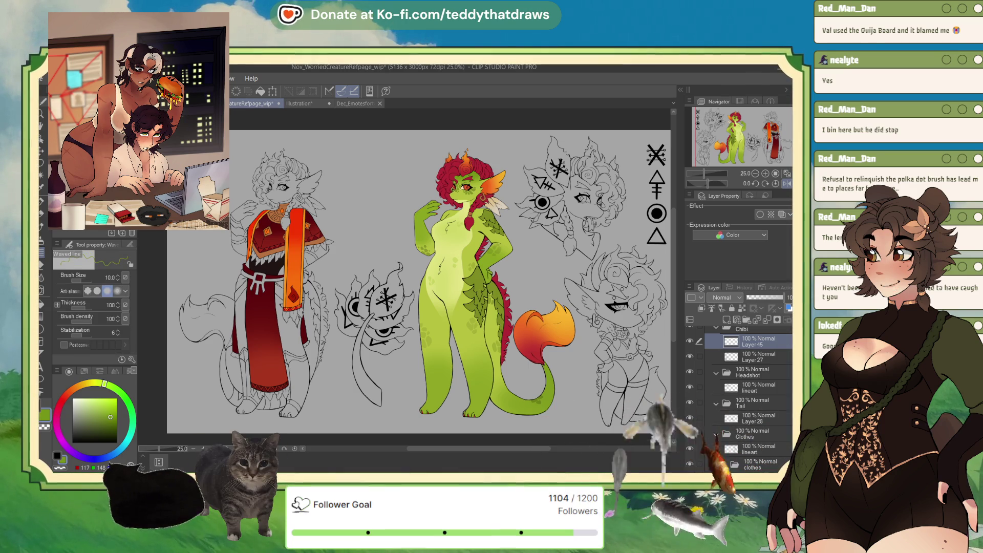
key(period)
scroll(611, 278, up, 1)
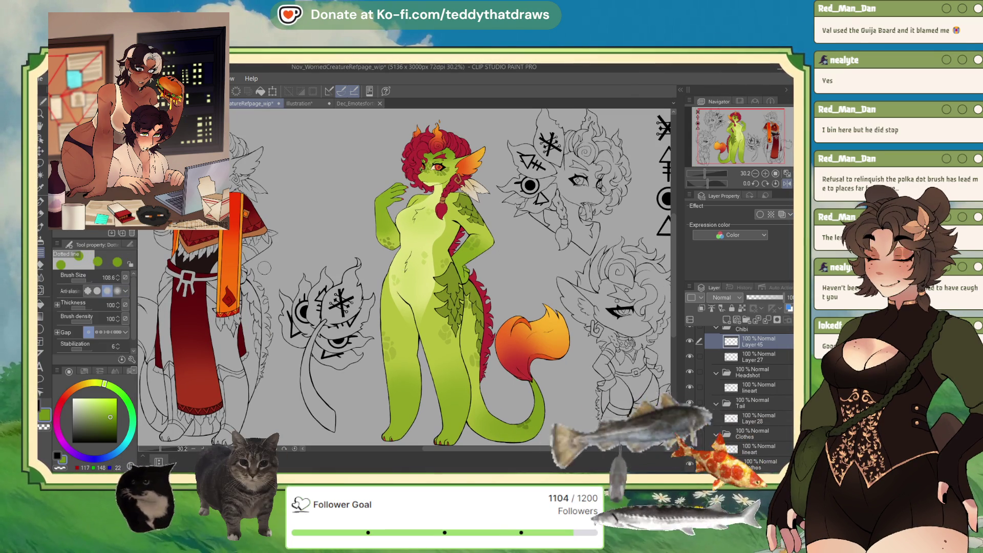
scroll(307, 265, down, 3)
scroll(183, 188, up, 4)
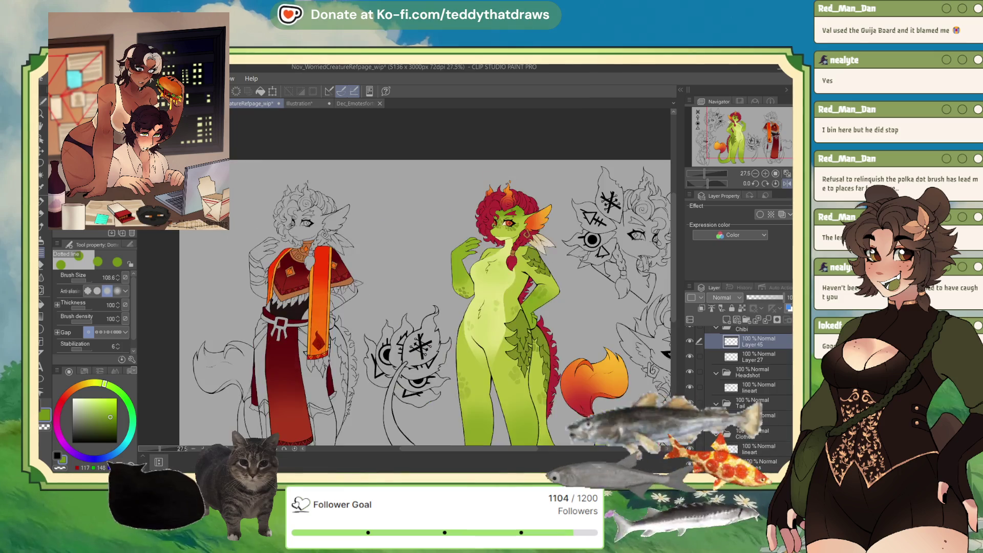
drag(237, 181, 238, 333)
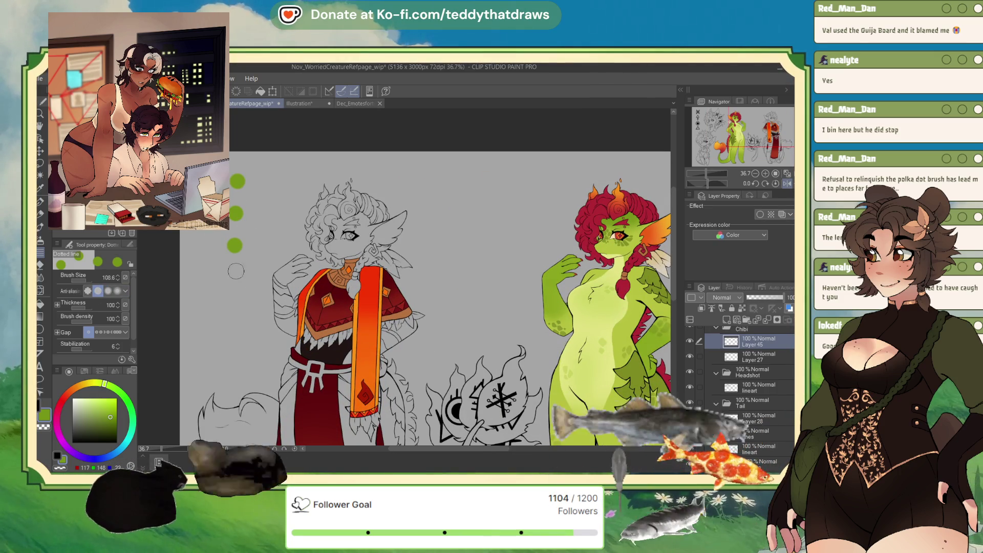
Step: Undo the green dotted line test and return to the pen for colouring the robe and sash
key(ctrl+z)
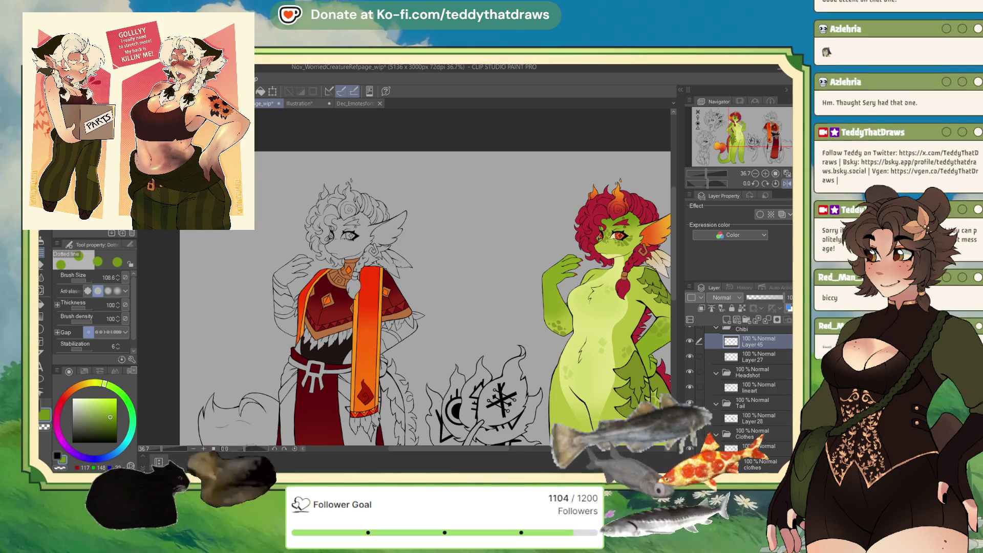
key(p)
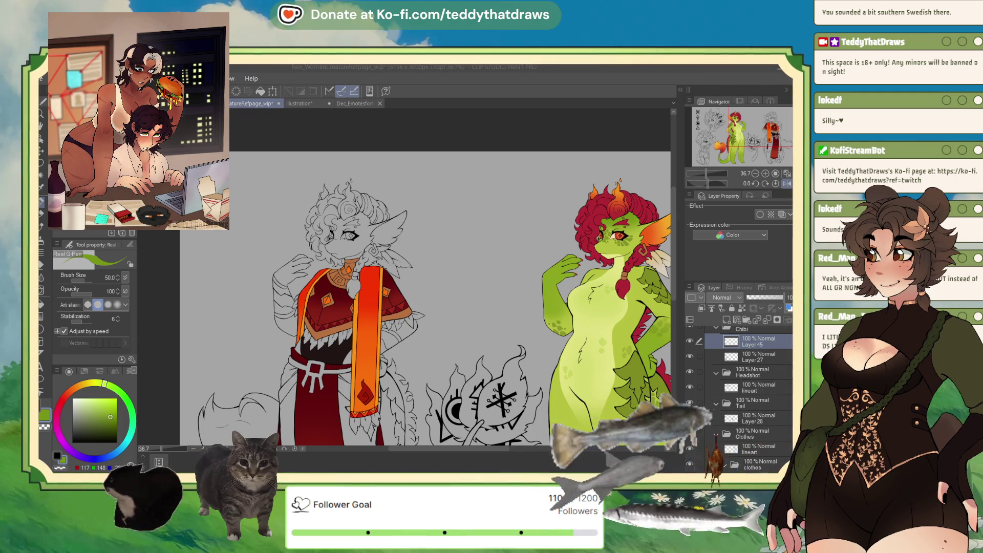
scroll(424, 287, down, 3)
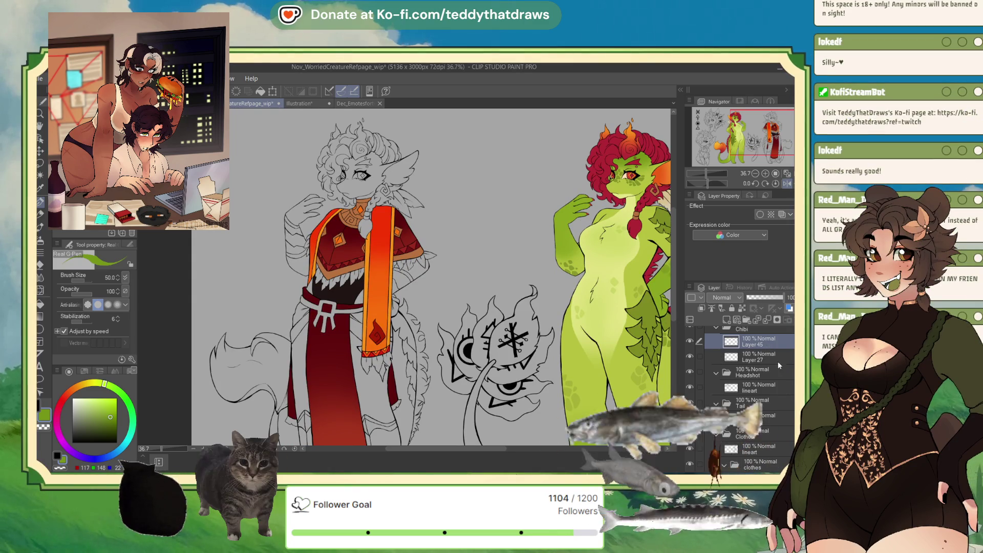
Step: Delete Layer 45 and make the Clothes folder's lineart layer the working layer
scroll(747, 394, down, 1)
key(ctrl+e)
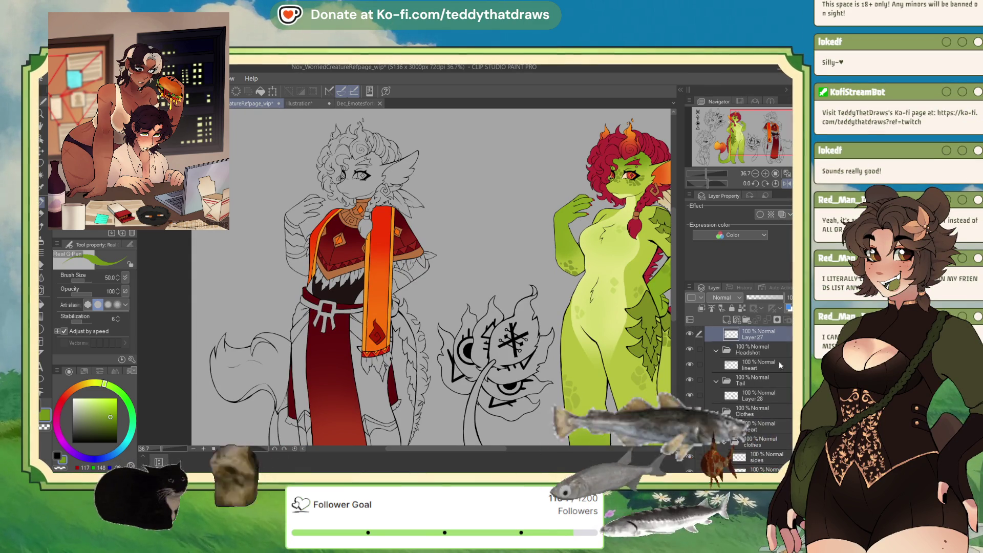
scroll(747, 399, down, 1)
click(768, 413)
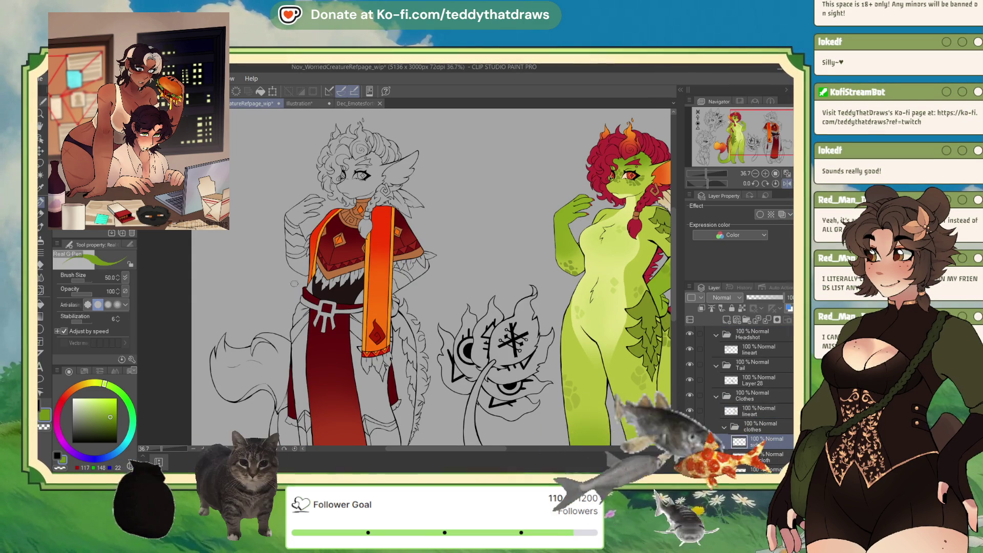
scroll(337, 313, up, 5)
Step: Auto Select the white cloth panels on both sides of the red robe
key(g)
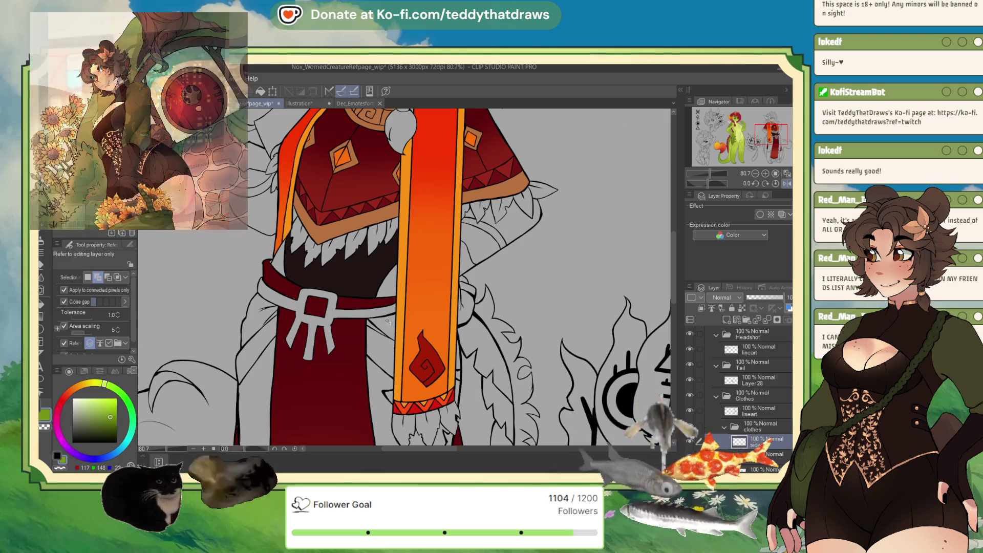
click(387, 321)
click(277, 357)
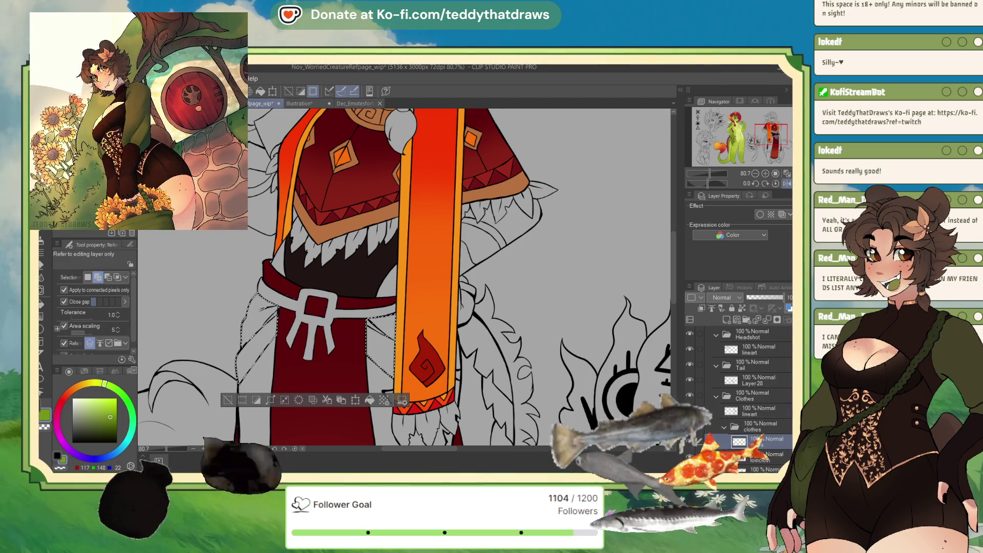
Step: Add the thin strip beside the sash to the selection, then bring up the Illustration document
key(m)
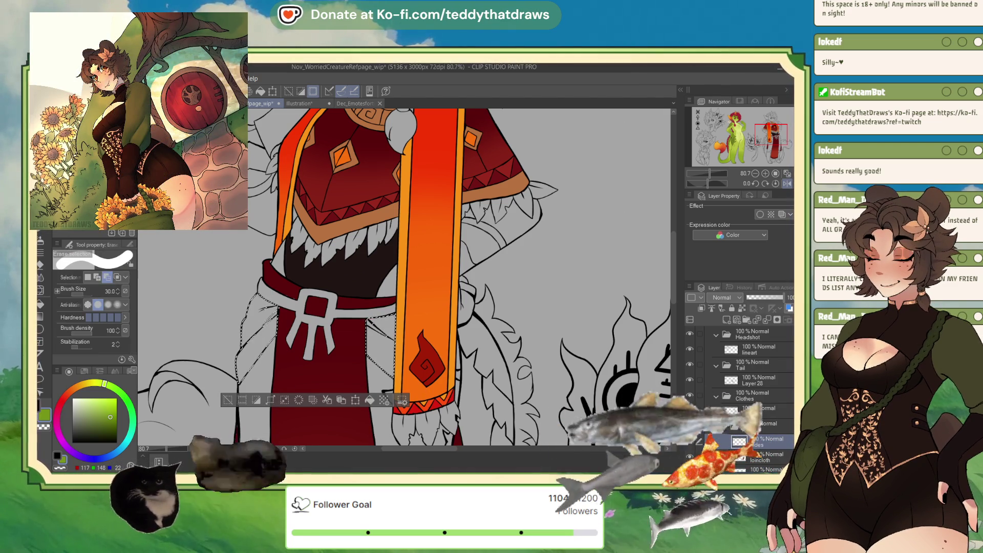
key(comma)
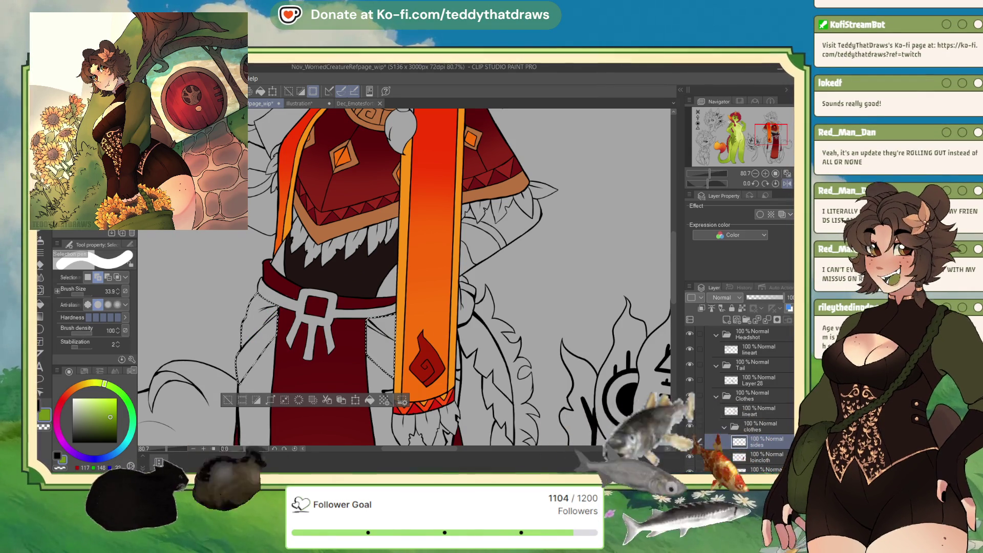
key(w)
click(458, 384)
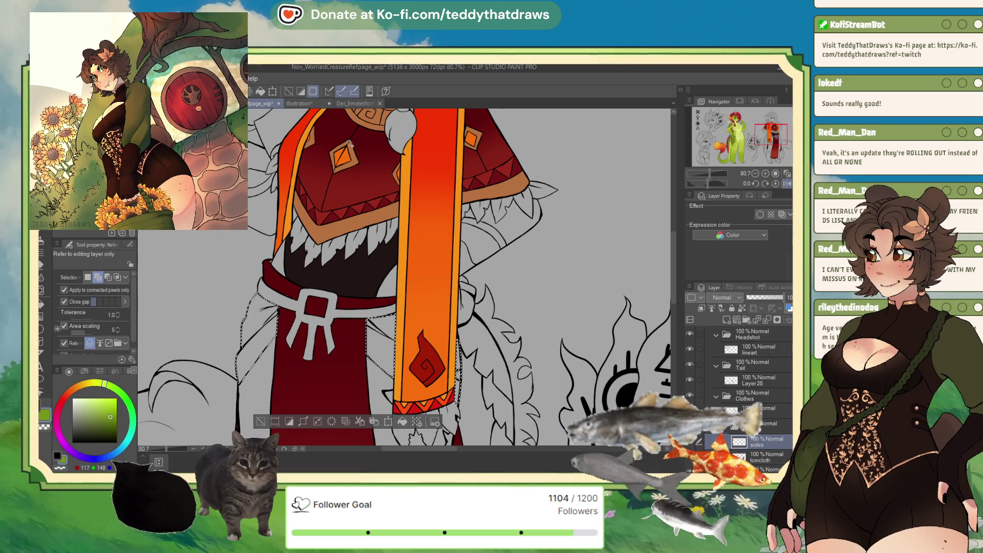
click(304, 105)
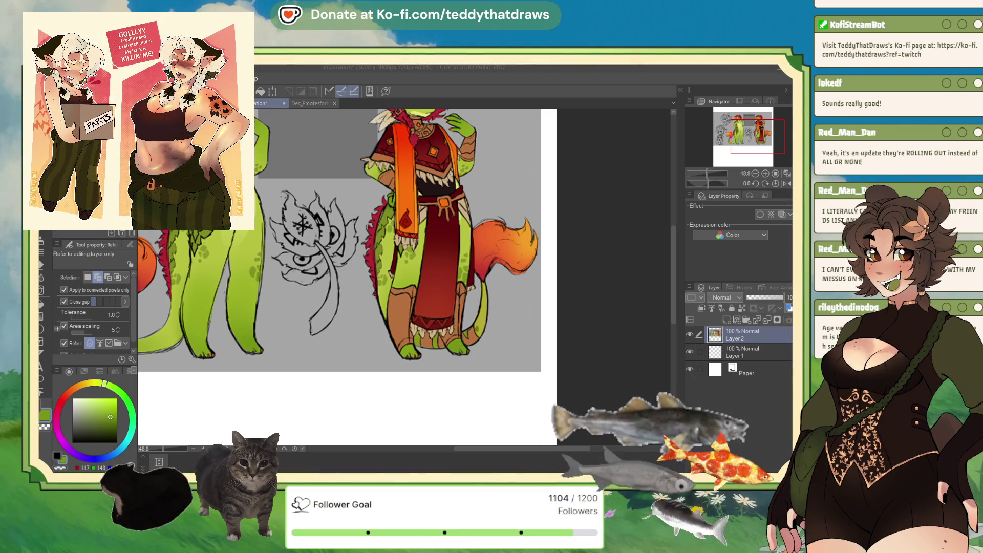
Step: Sample the tan belt colour from Illustration and fill the selected cloth panels on the reference sheet with it
scroll(405, 277, up, 3)
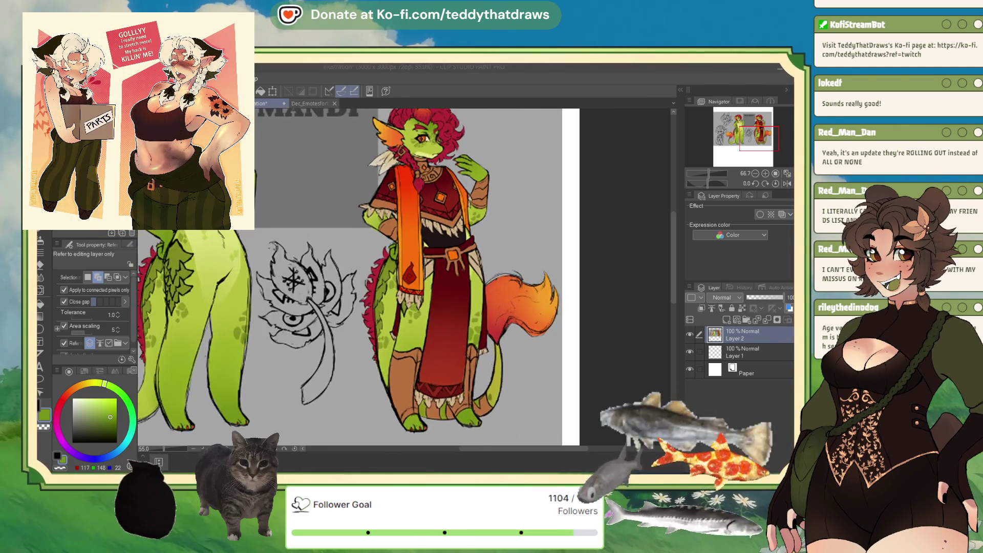
scroll(405, 277, down, 1)
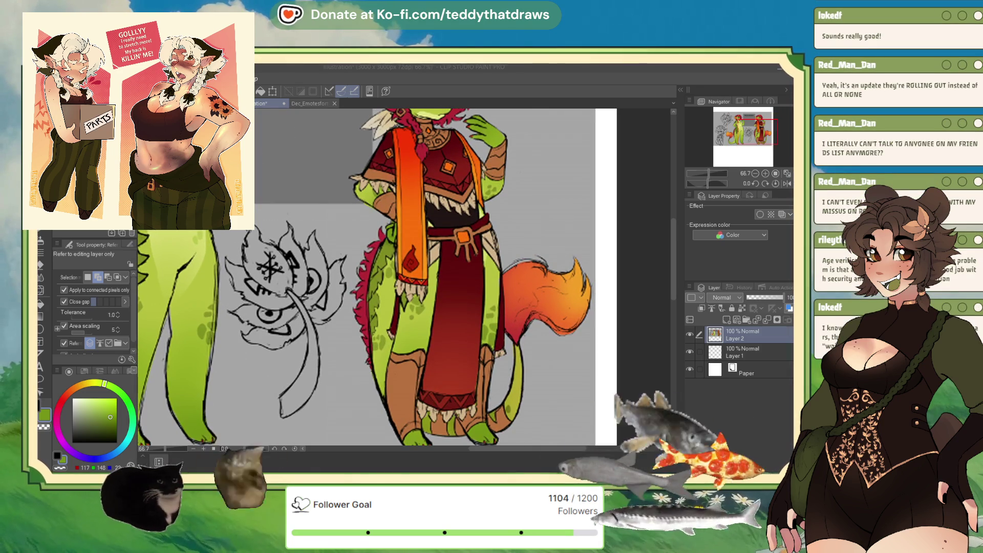
alt+click(435, 240)
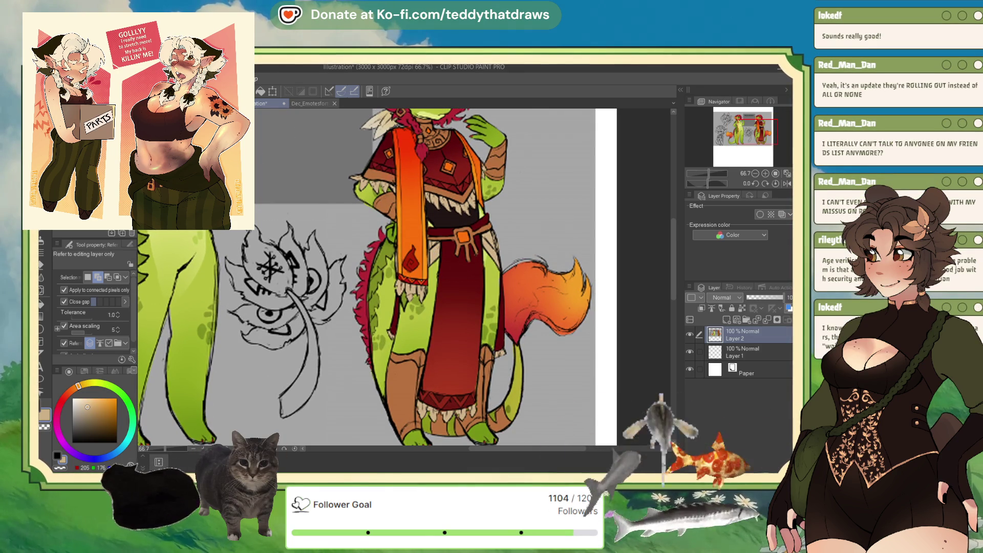
key(ctrl+Tab)
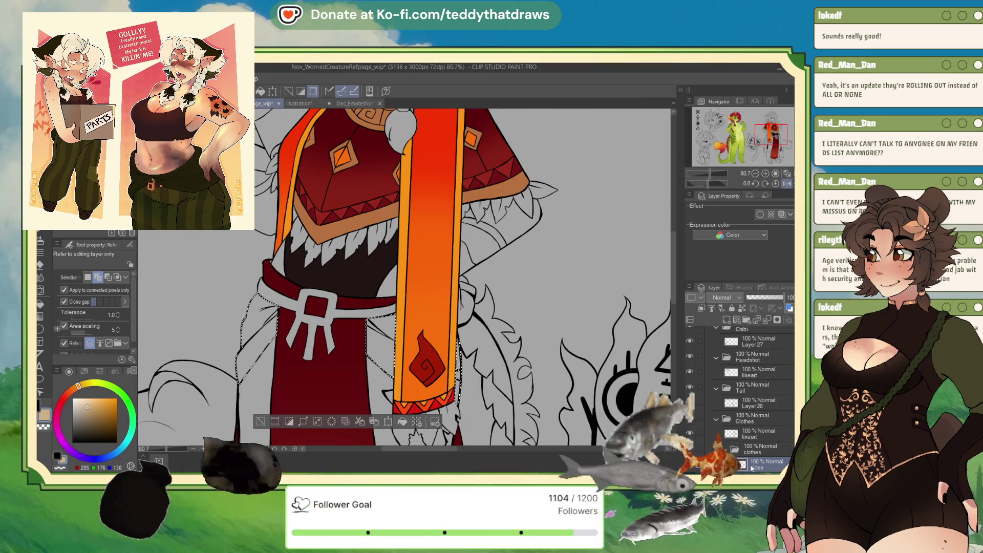
click(366, 351)
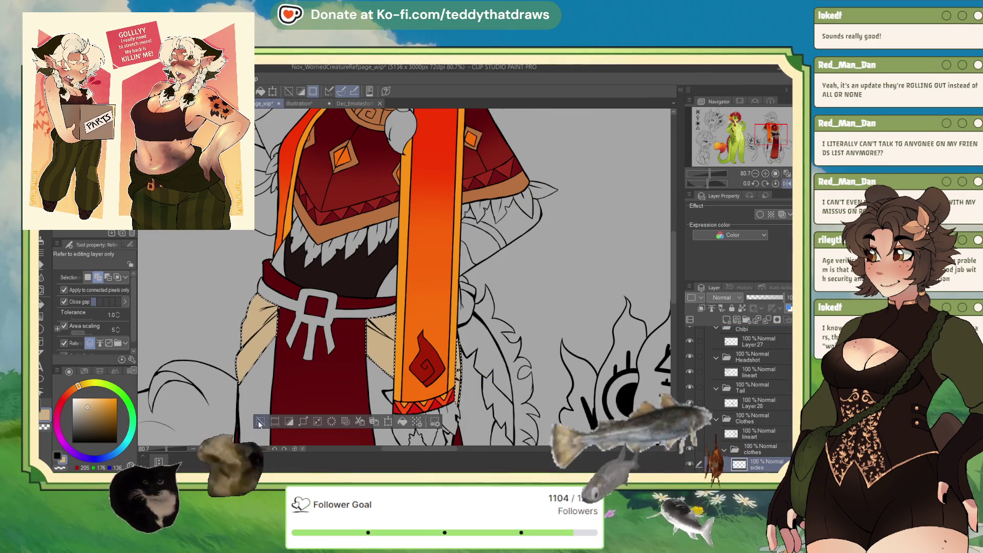
key(ctrl+d)
scroll(367, 351, down, 5)
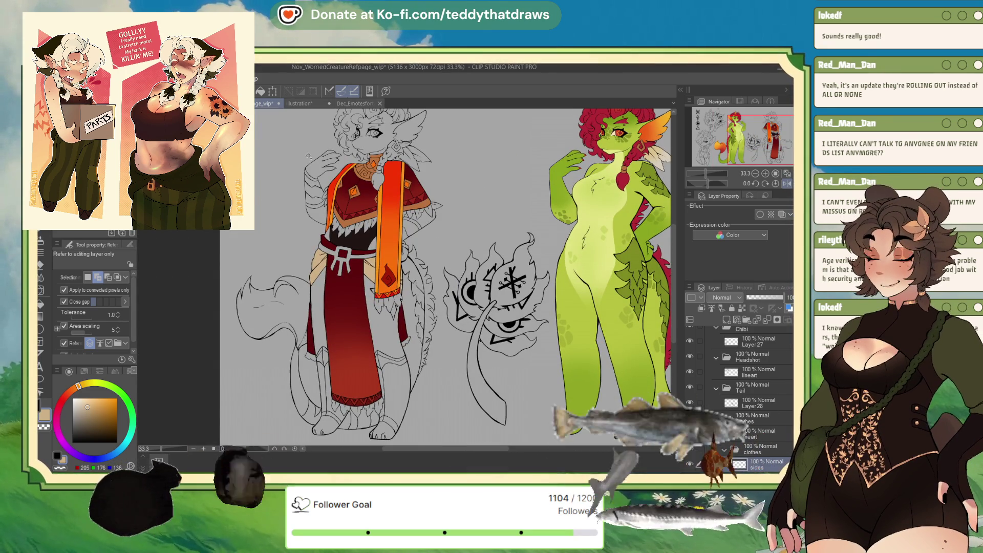
Step: Check the Illustration document, then return to the reference sheet and save it
key(ctrl+Tab)
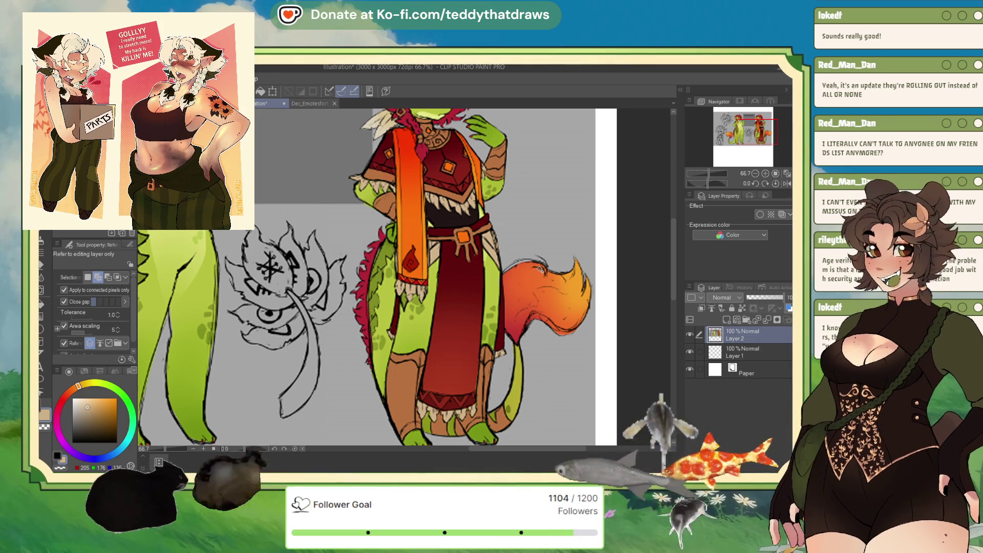
scroll(540, 270, down, 3)
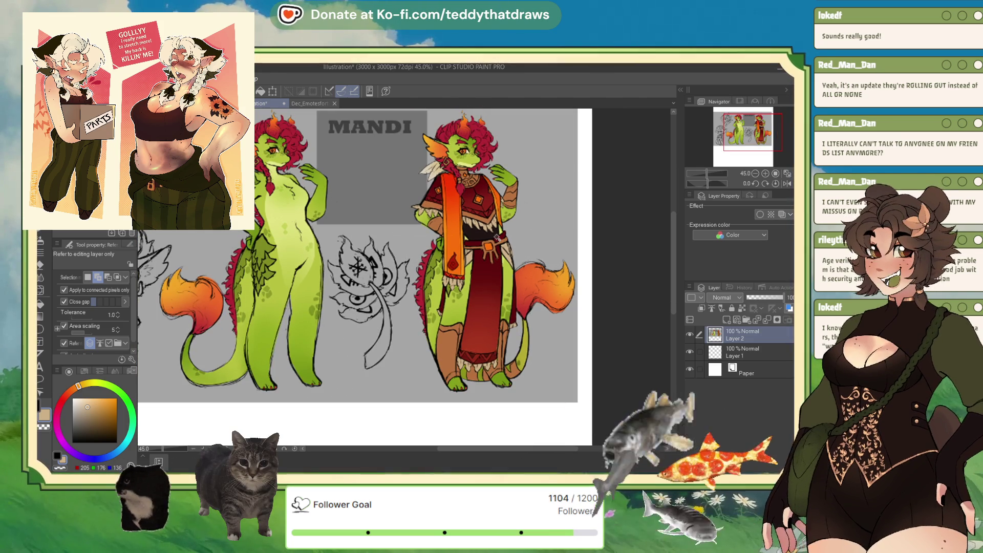
key(ctrl+shift+Tab)
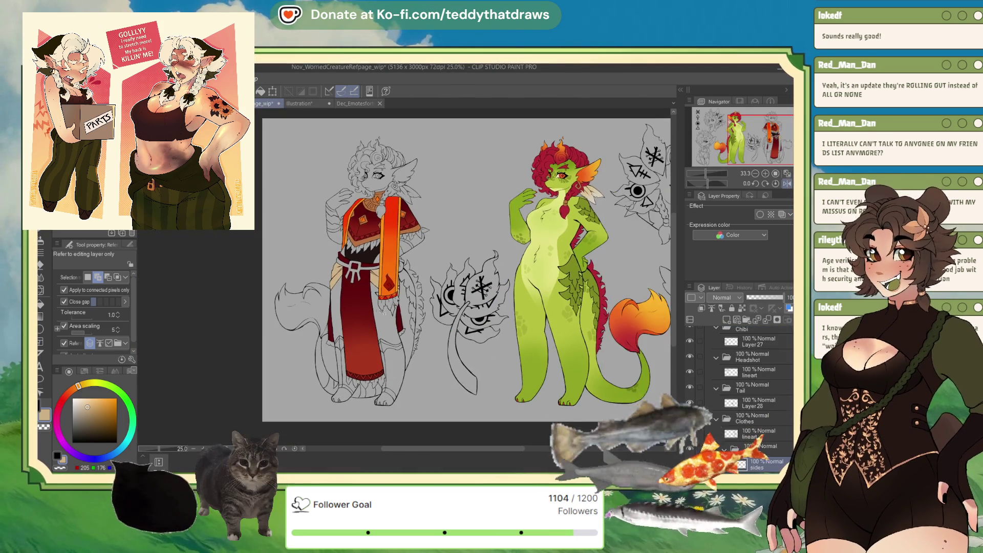
key(ctrl+s)
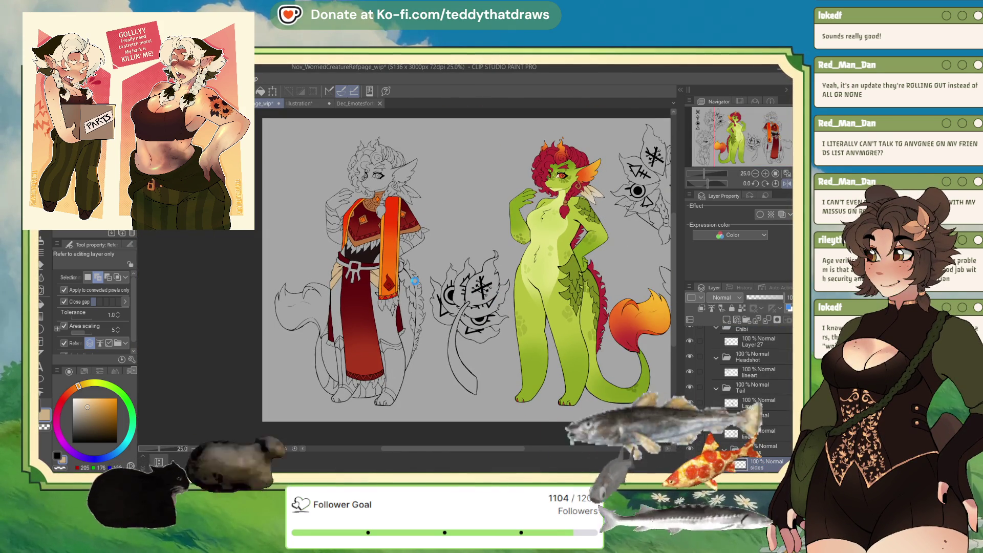
Step: Add a new layer and Auto Select the robed figure's feet area
scroll(364, 306, up, 1)
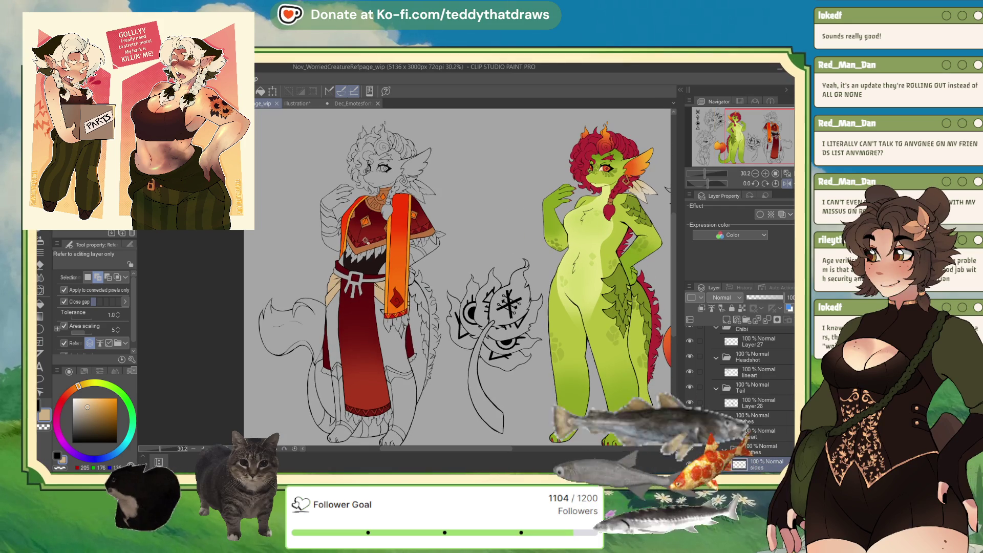
key(ctrl+shift+n)
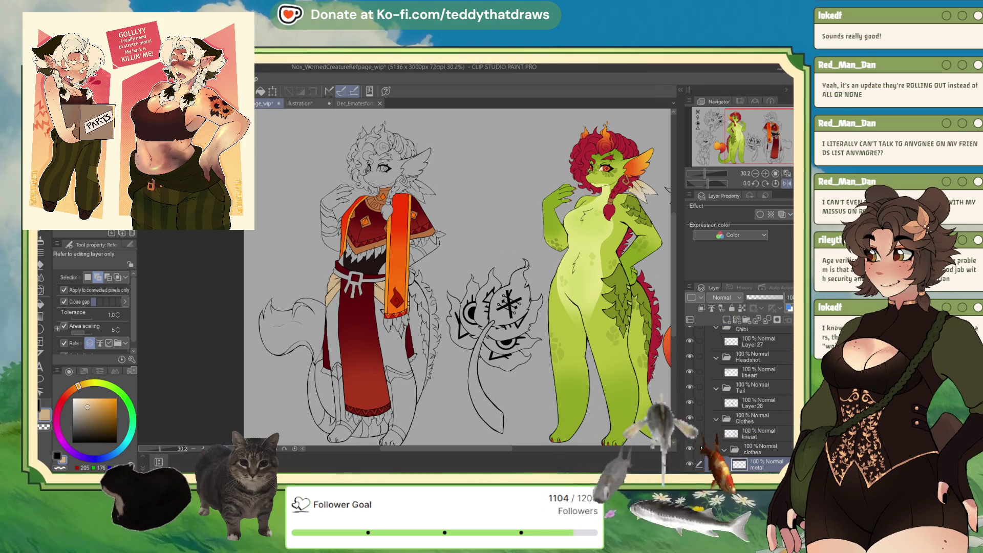
scroll(305, 389, up, 1)
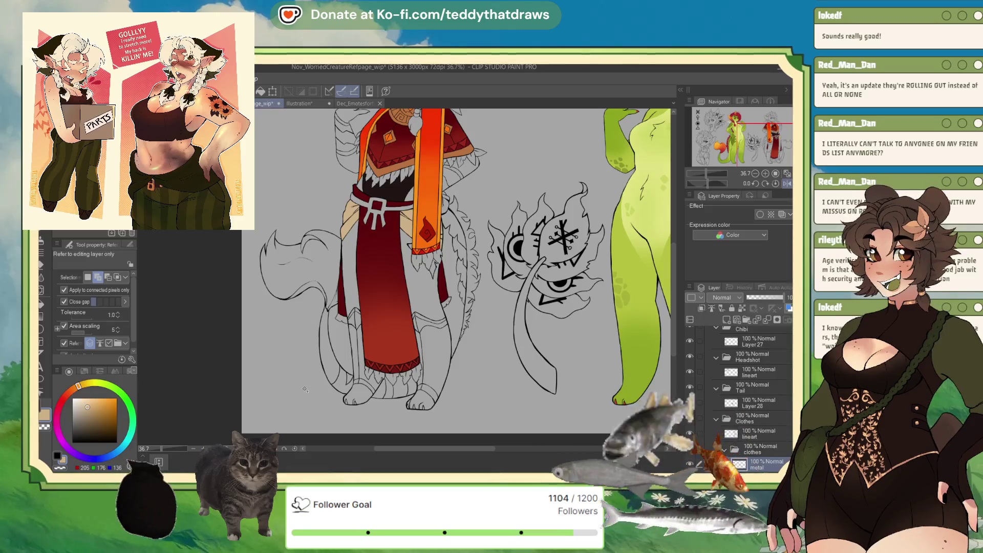
click(402, 391)
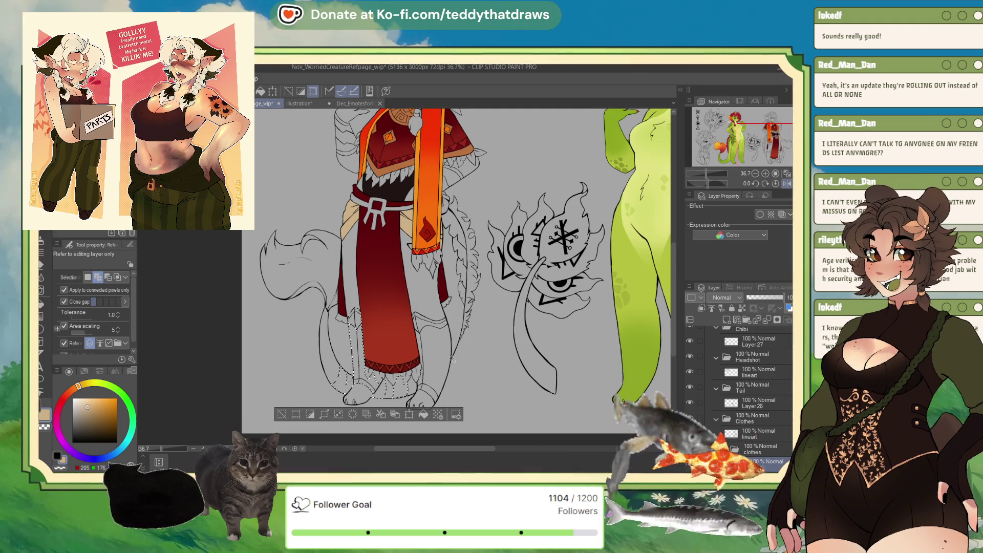
Step: Add the creature's right leg and right foot below the robe to the selection
click(435, 343)
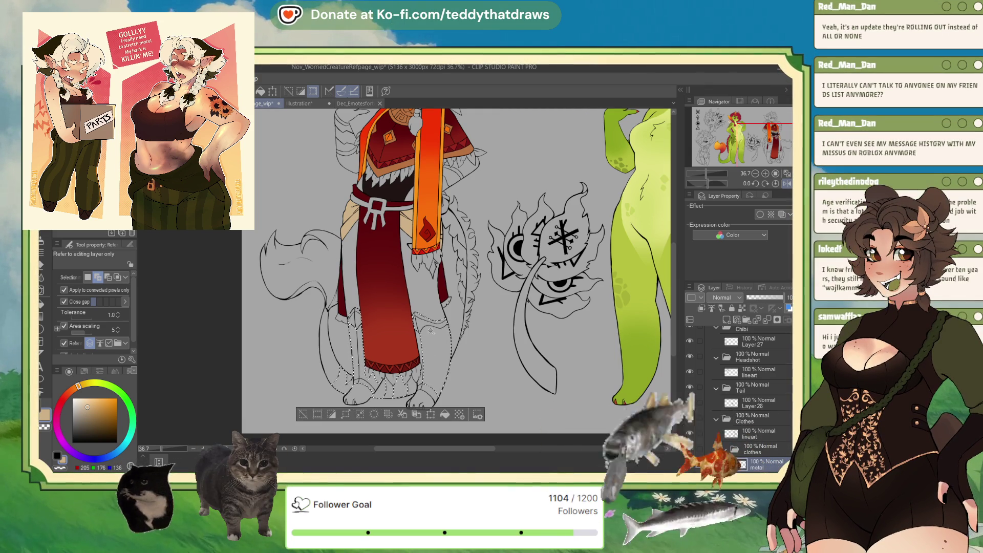
click(427, 390)
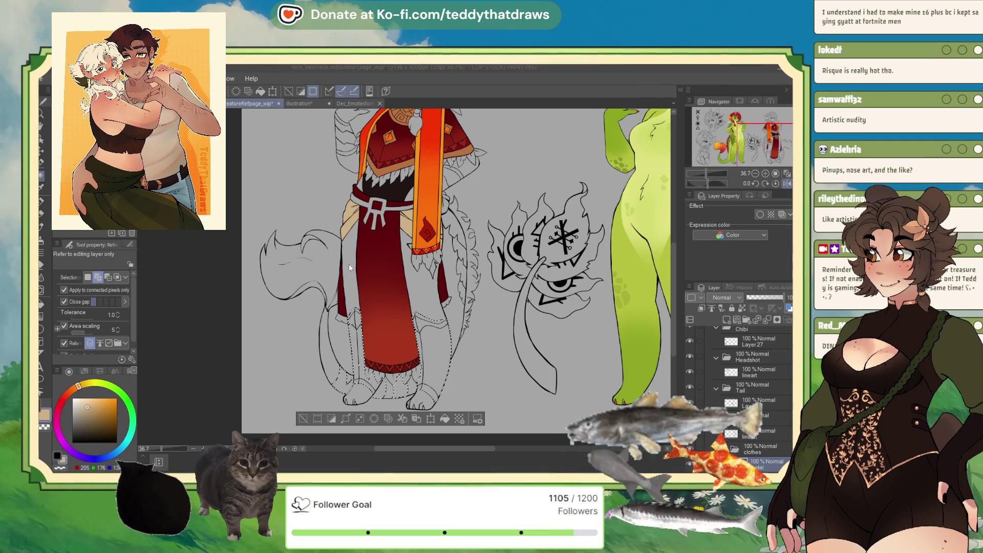
Step: Drag August_NyxLayingdown_finished.png into Clip Studio Paint to open it in its own tab
drag(178, 266, 349, 263)
scroll(371, 325, down, 2)
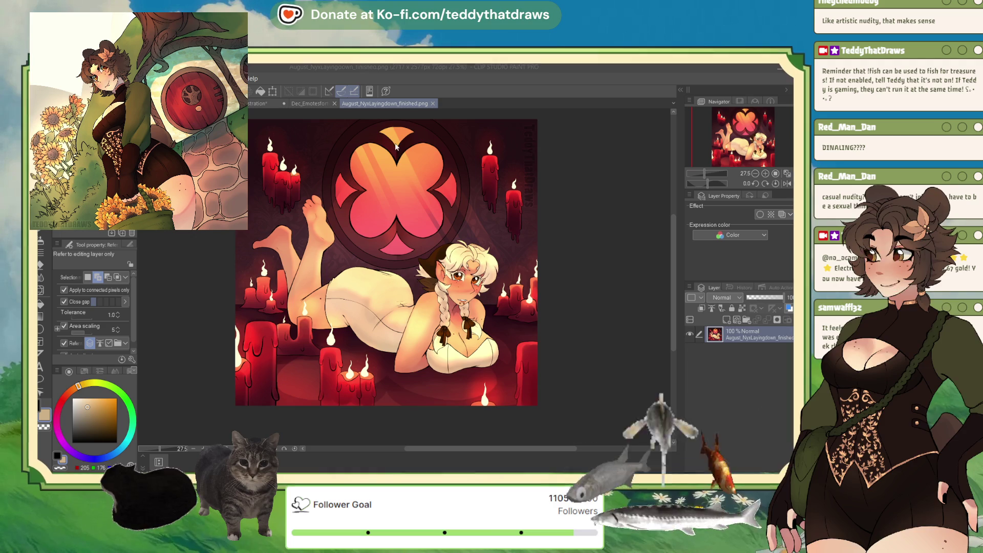
Step: Create a new blank 3000×3000 px canvas named Illustration2
click(518, 144)
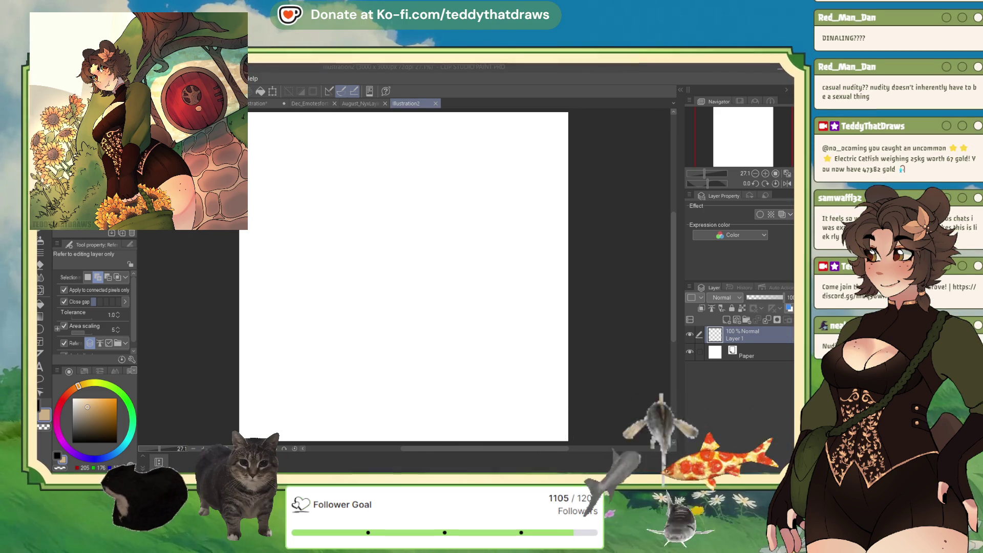
Step: Paste the 'Your listening age 64' screenshot onto Layer 2, enlarged to 136% and centred
key(ctrl+v)
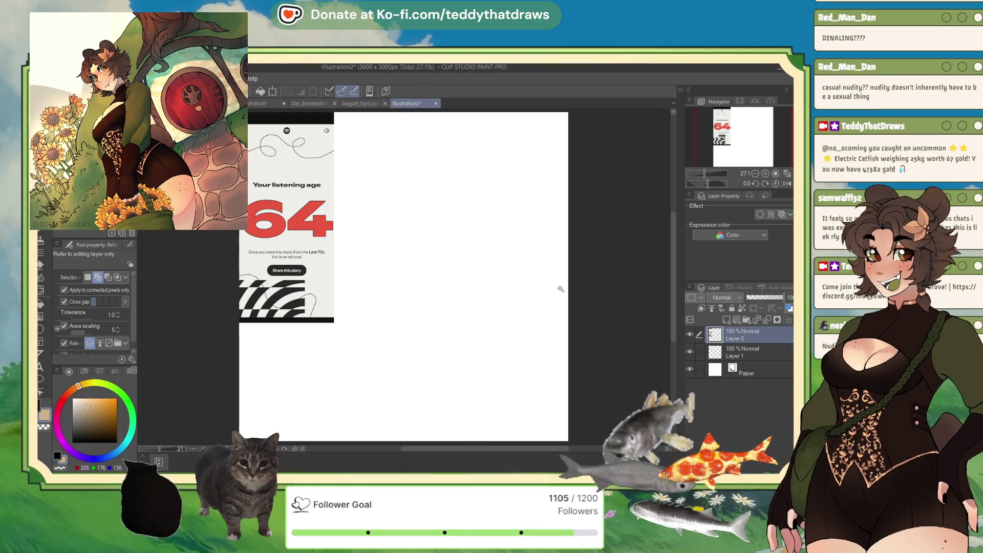
click(273, 92)
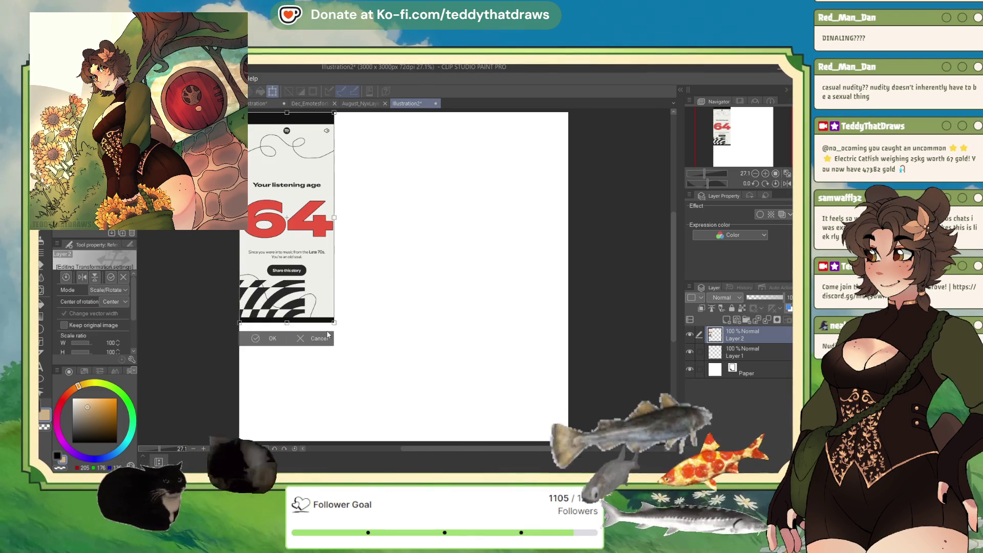
mouse_move(333, 322)
mouse_down()
mouse_move(371, 396)
mouse_move(402, 332)
mouse_up()
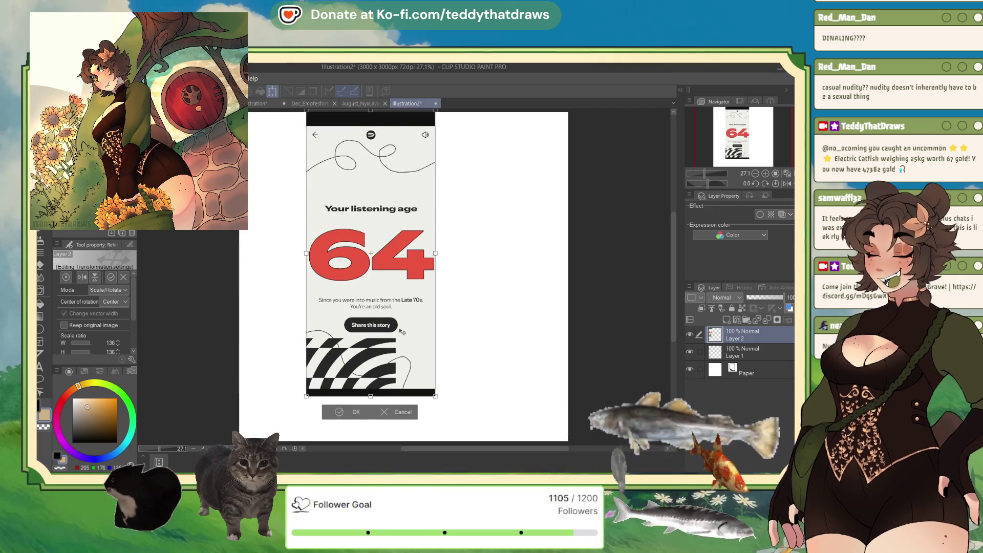
click(339, 412)
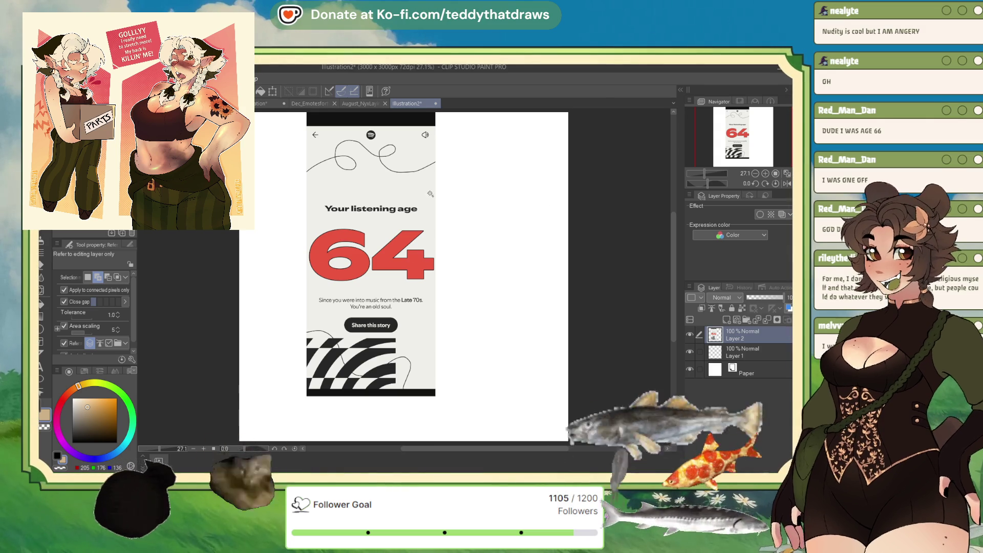
Step: Paste the 'Age is just a number' screenshot beside the 64 image, scaled to 123%
scroll(385, 190, up, 1)
key(ctrl+v)
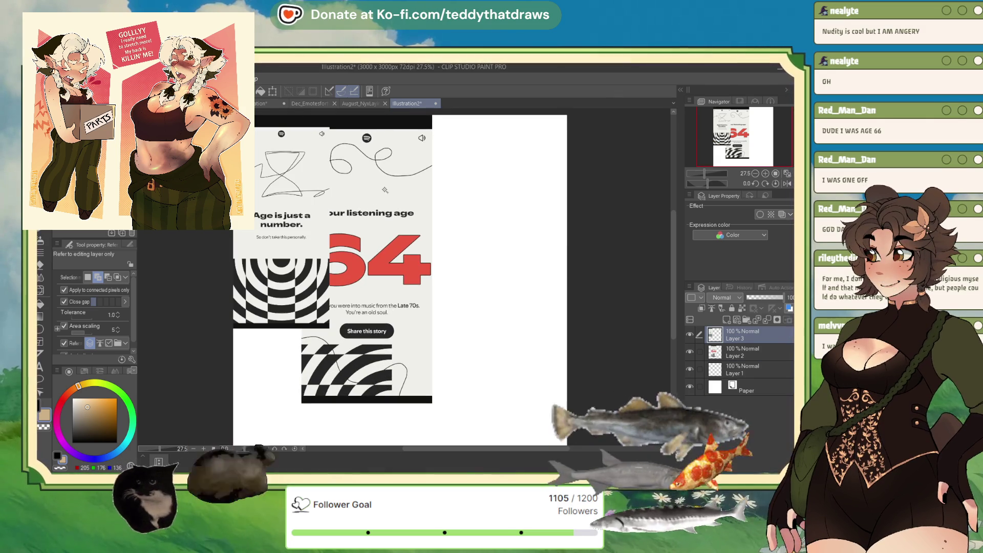
key(ctrl+t)
drag(374, 249, 512, 288)
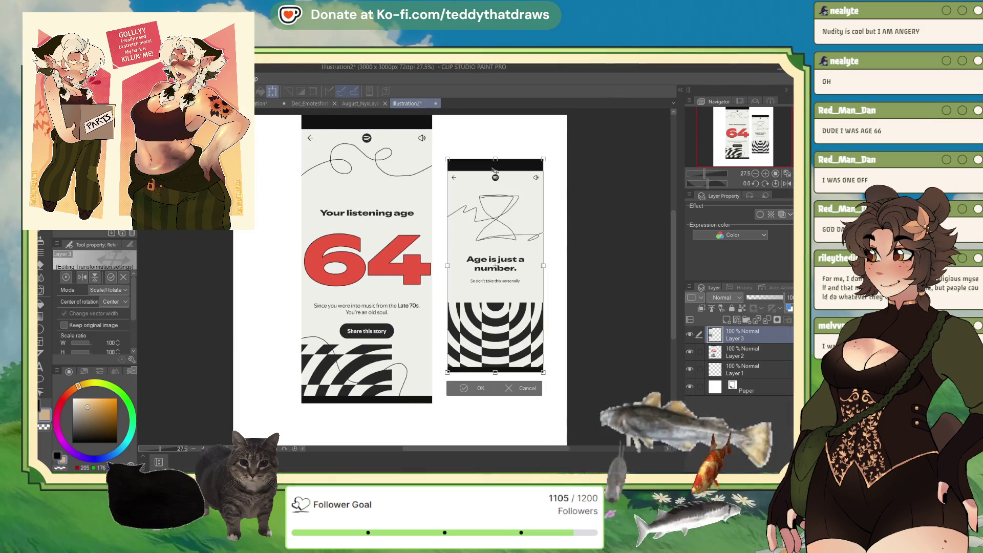
drag(495, 153, 502, 114)
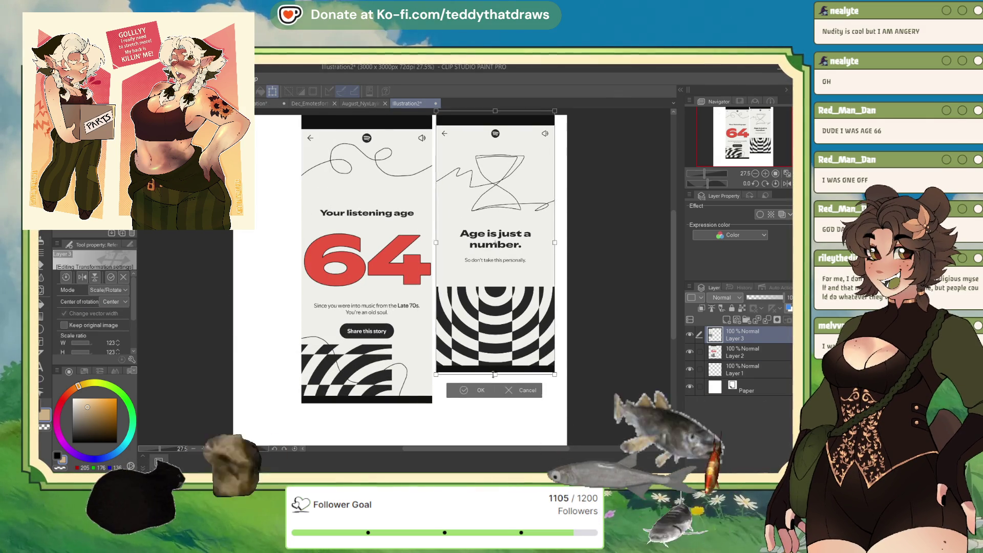
drag(495, 372, 501, 402)
click(464, 417)
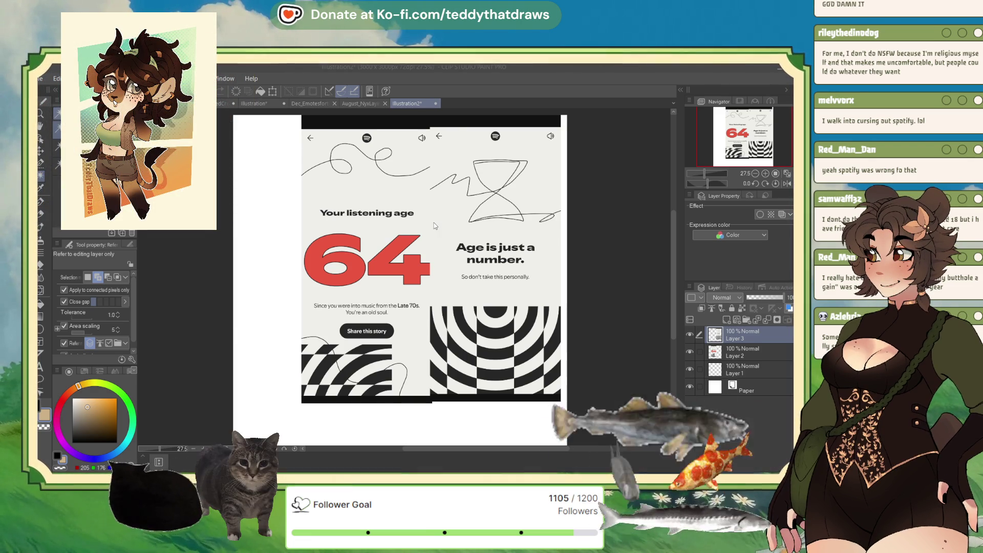
Step: Close the Spotify screenshot canvas and zoom around the candle illustration August_NyxLayingdown_finished.png
key(ctrl+w)
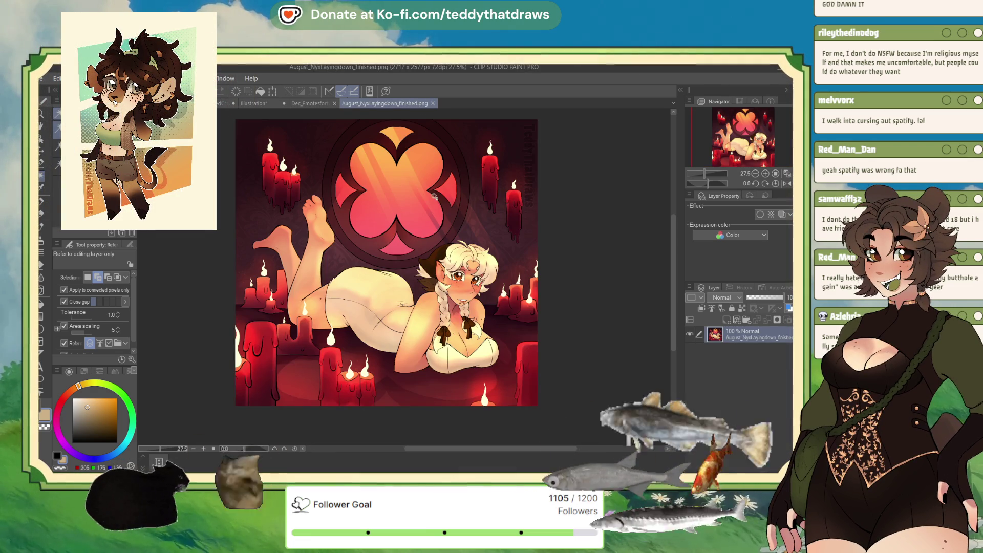
scroll(435, 196, down, 1)
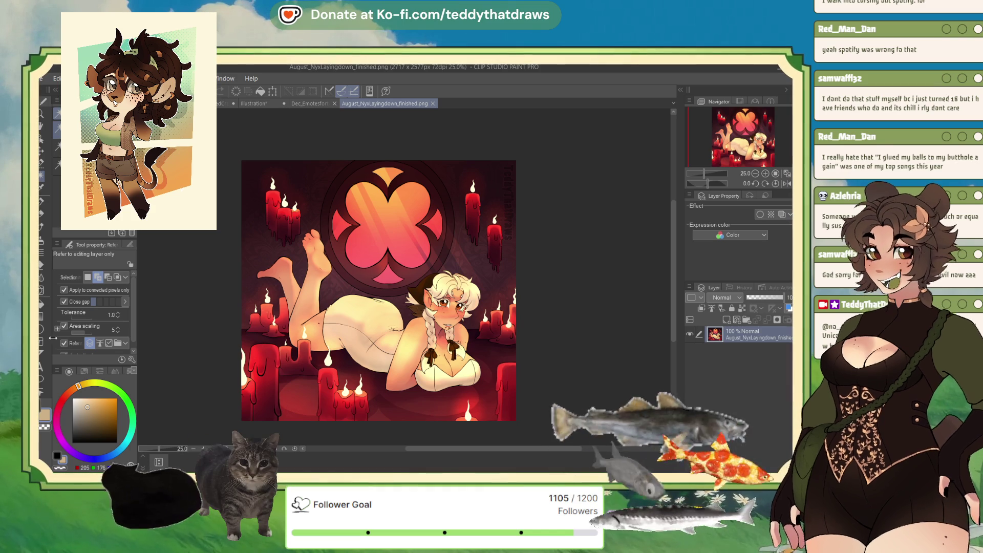
scroll(263, 332, up, 5)
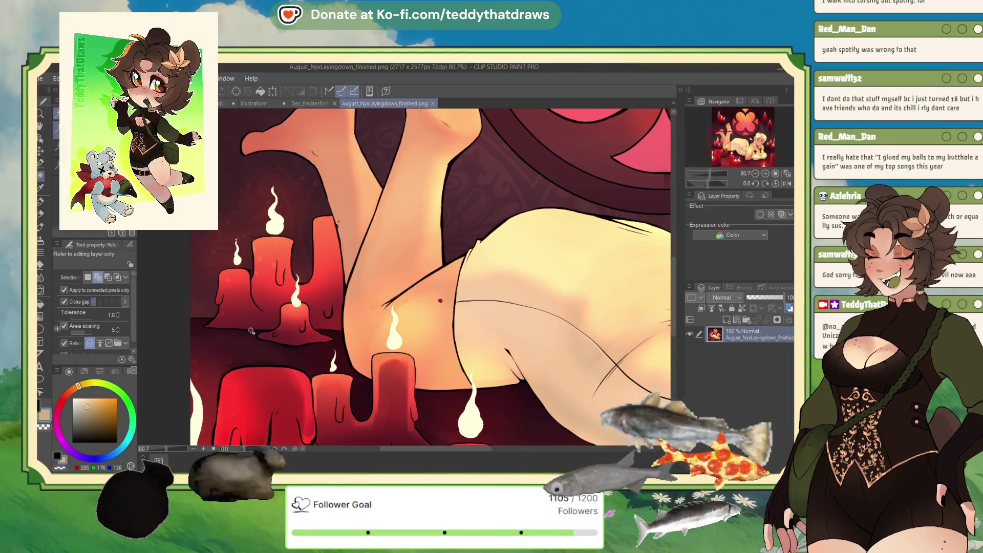
scroll(294, 207, down, 5)
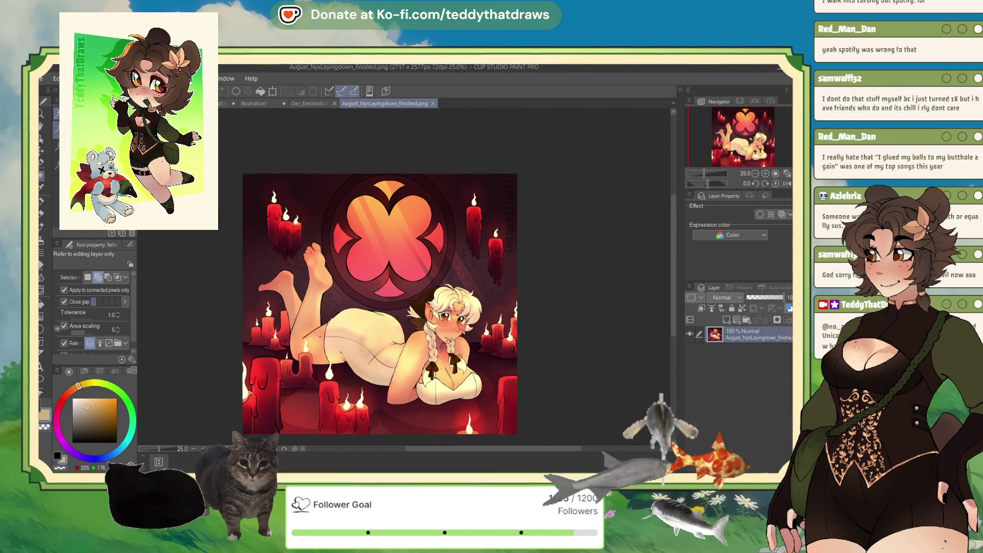
Step: Close the candle illustration and return to Nov_WormedCreatureRefpage_wip, zoomed out to about 30%
click(433, 104)
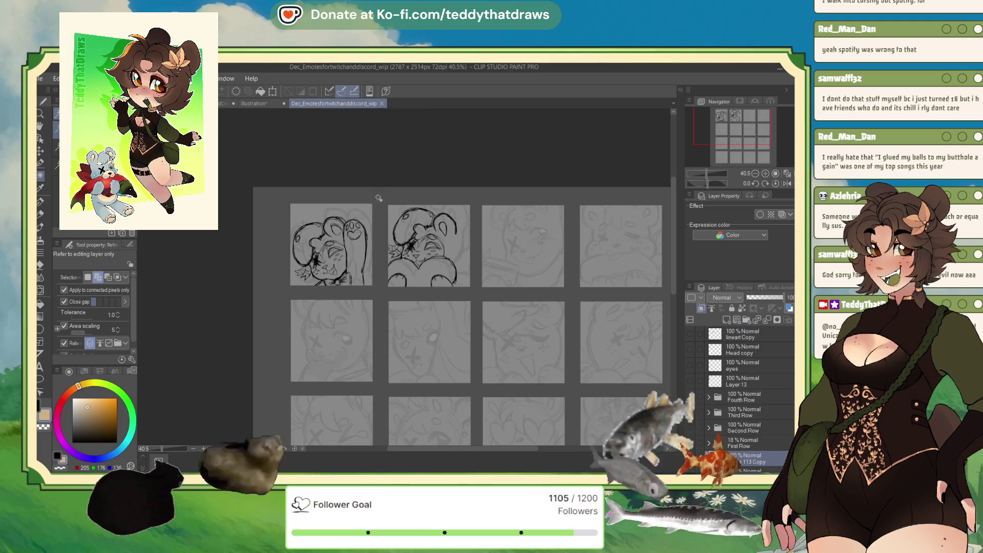
click(236, 103)
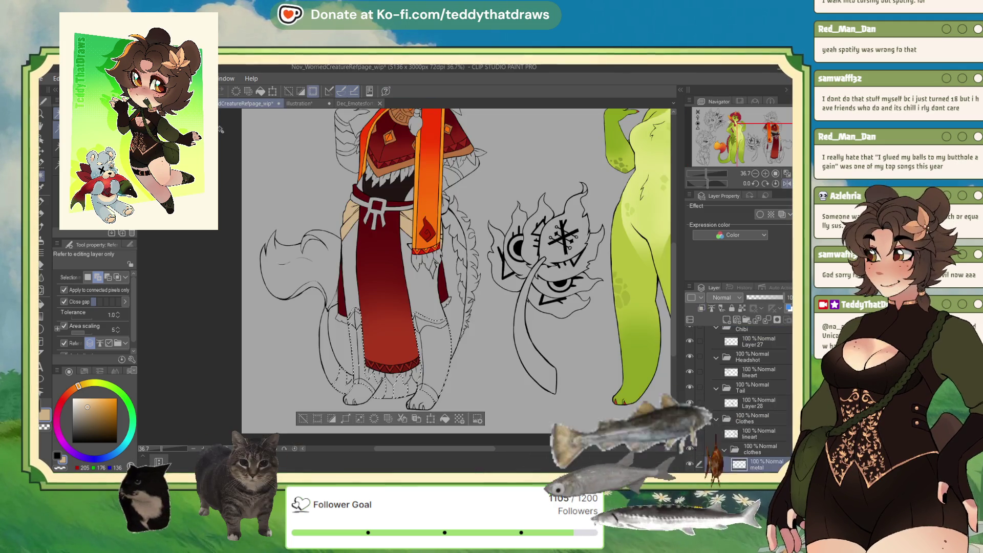
scroll(390, 266, down, 2)
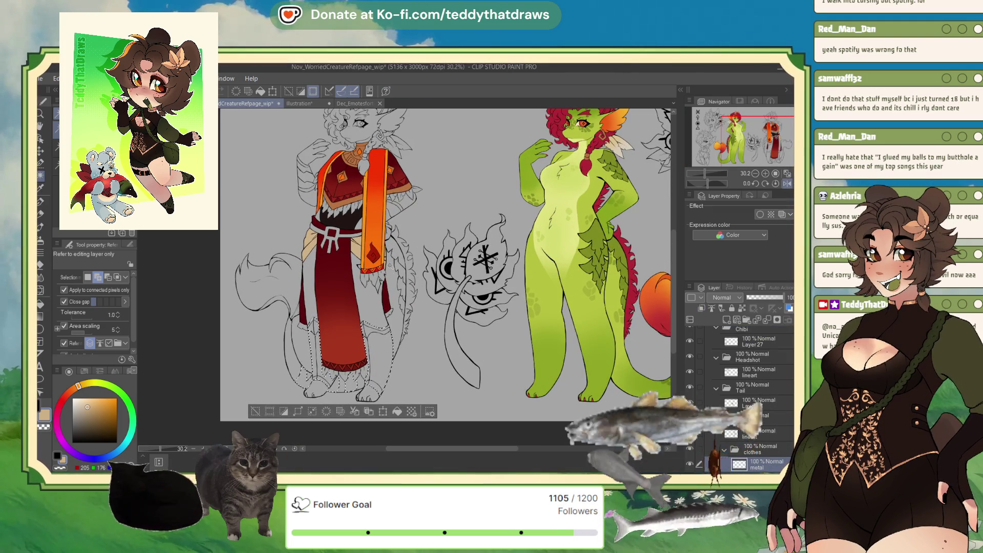
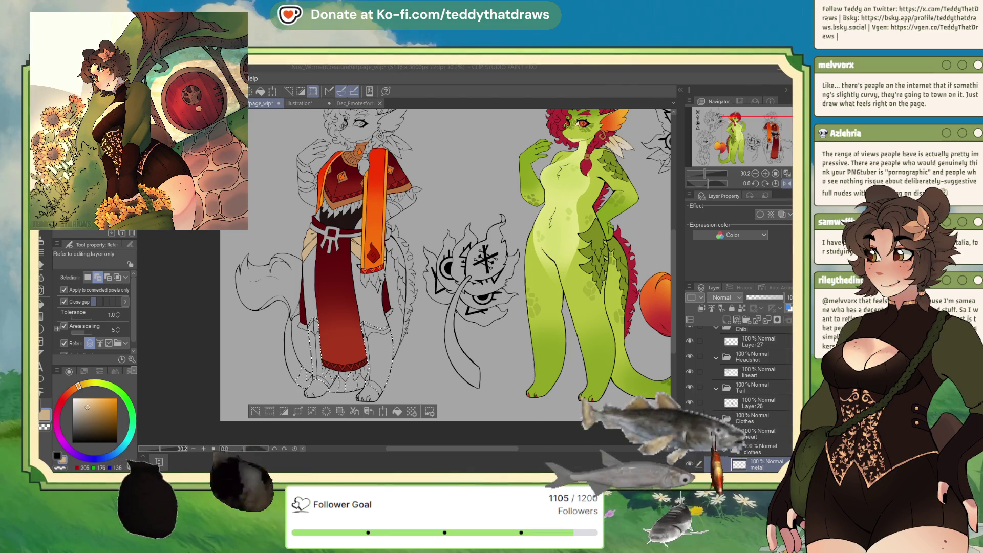
Step: Create a 3000×3000 canvas and paste the tire-swing reference, enlarged across it
key(Return)
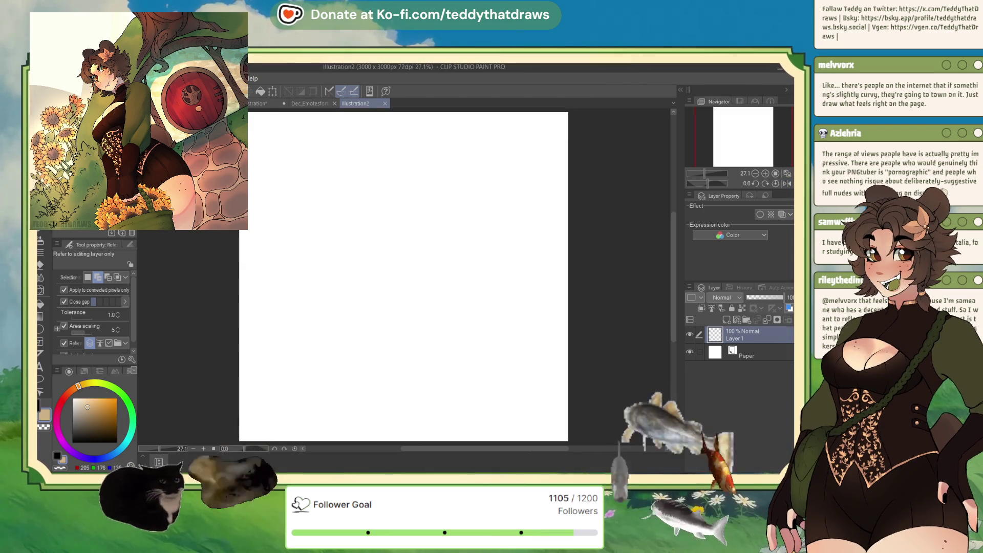
key(ctrl+v)
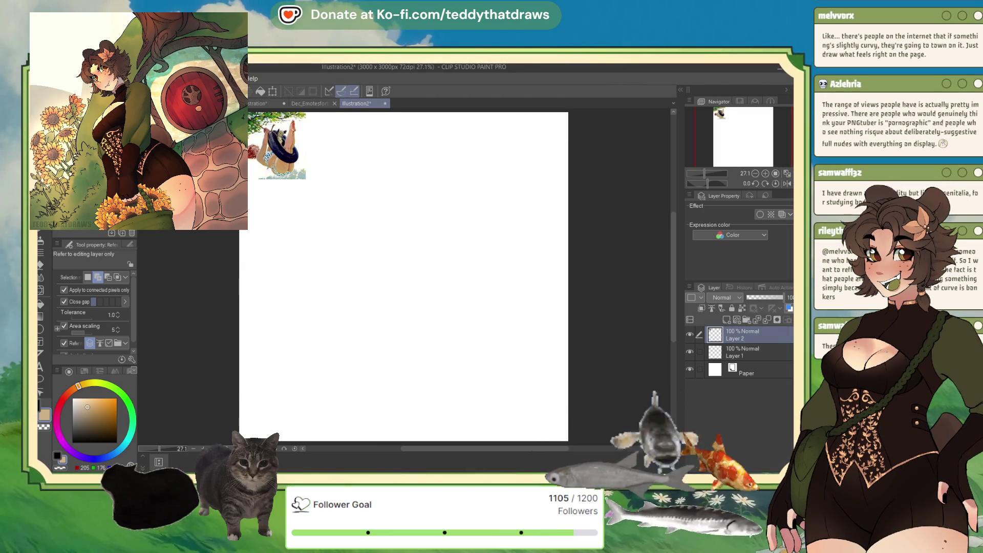
key(ctrl+t)
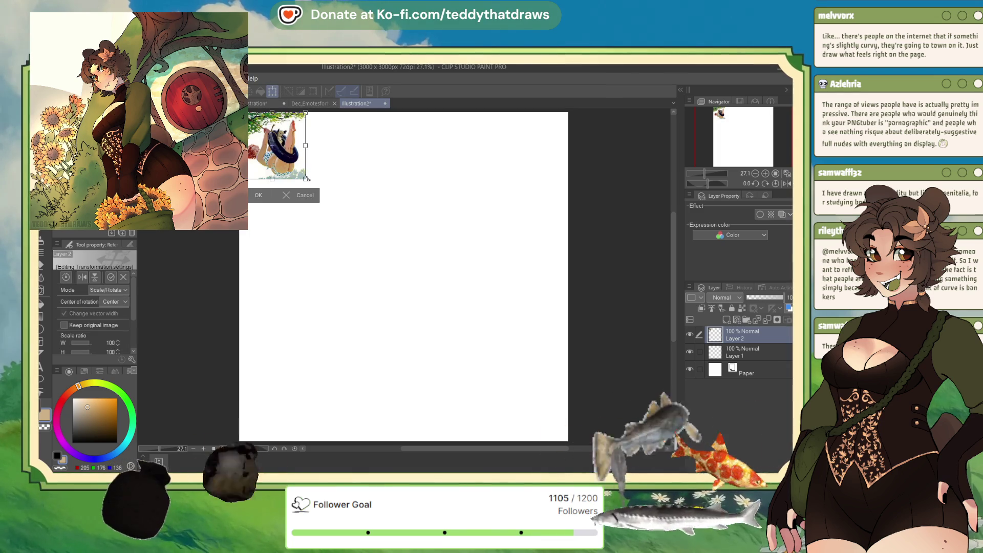
drag(307, 180, 508, 384)
click(343, 399)
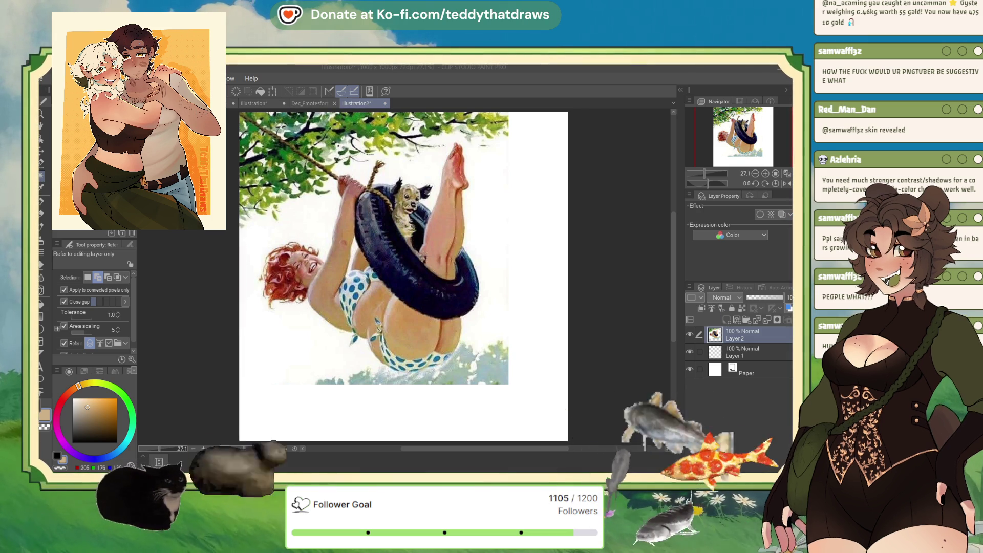
Step: Hide Layer 2 so the tire-swing reference is no longer visible
click(690, 334)
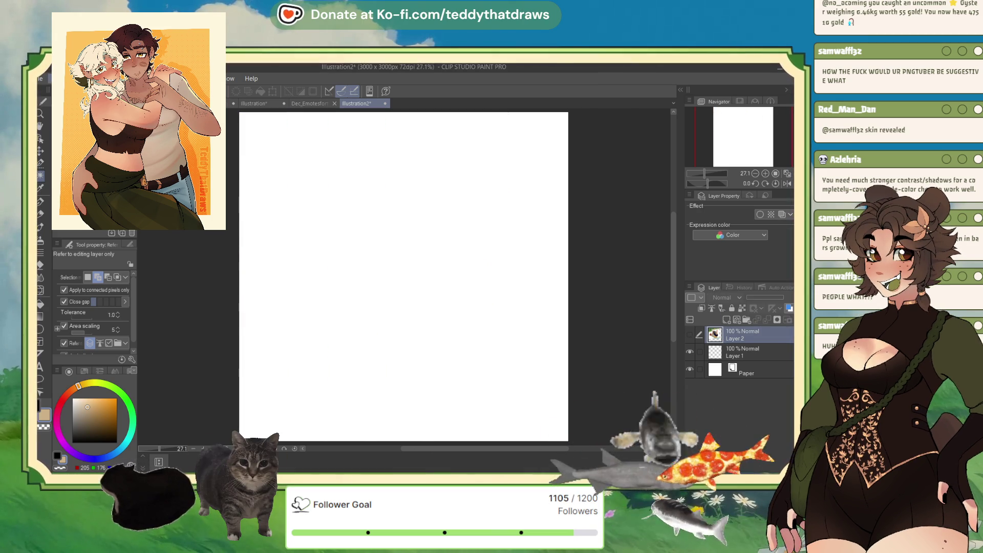
Step: Paste the bear-eared character screenshot and scale it to about 483%
key(ctrl+v)
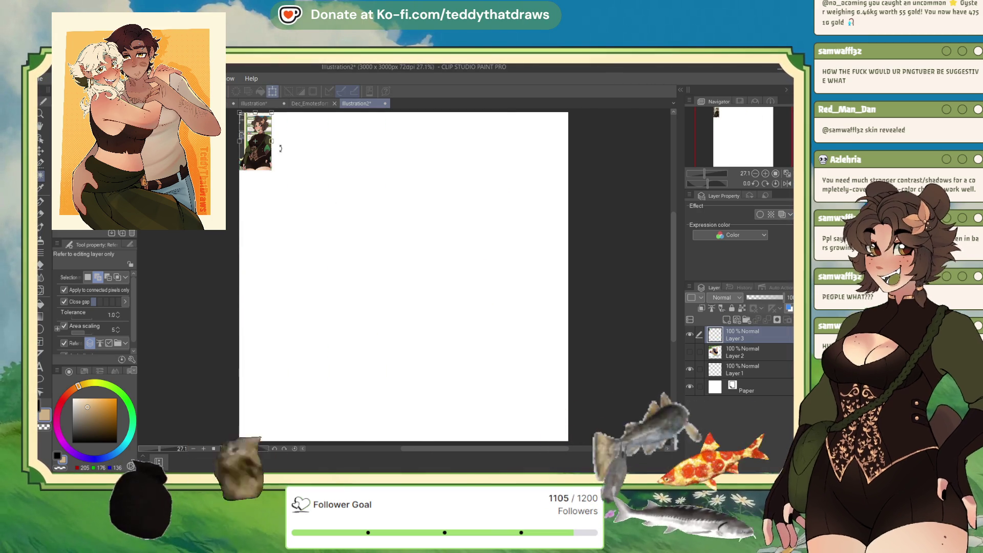
key(ctrl+t)
drag(272, 170, 446, 371)
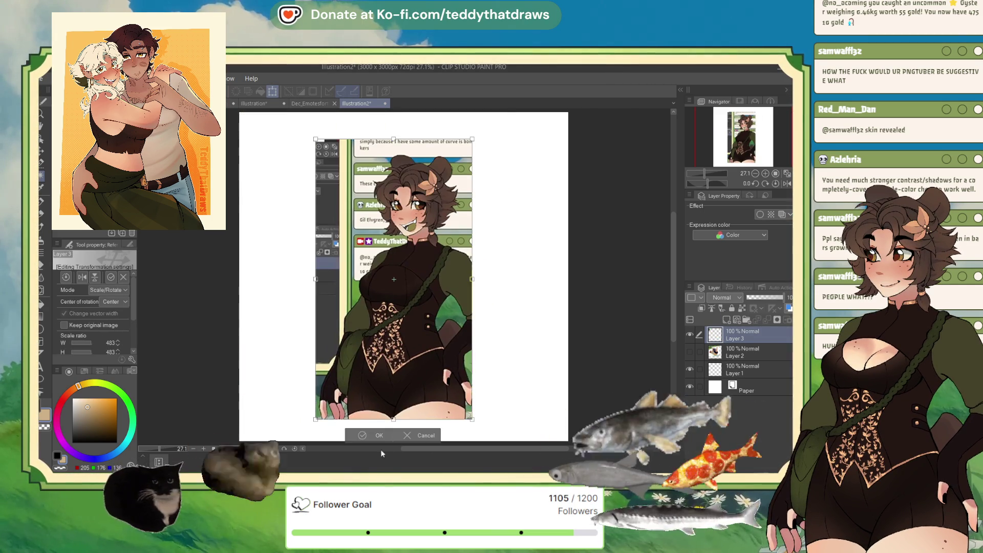
click(360, 437)
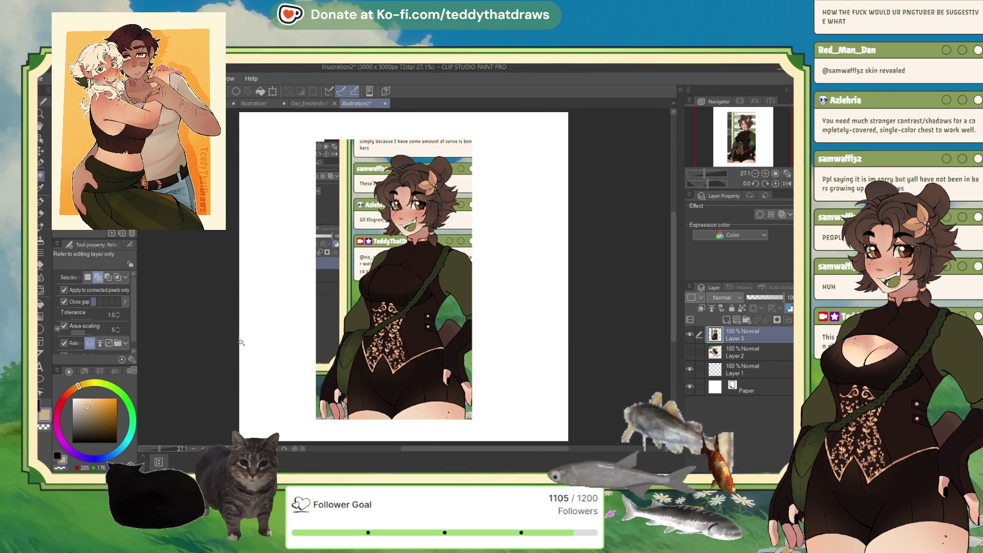
drag(241, 342, 396, 269)
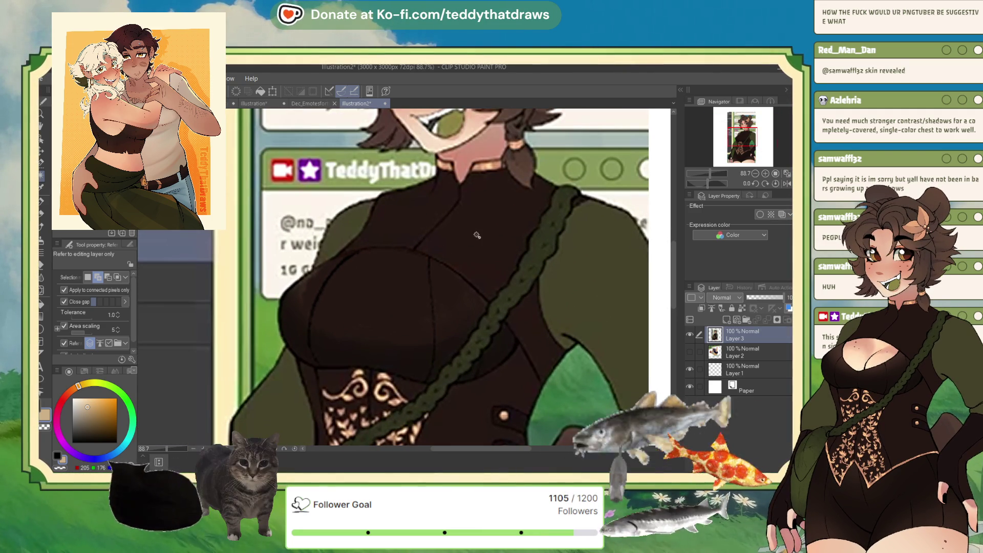
scroll(428, 303, down, 5)
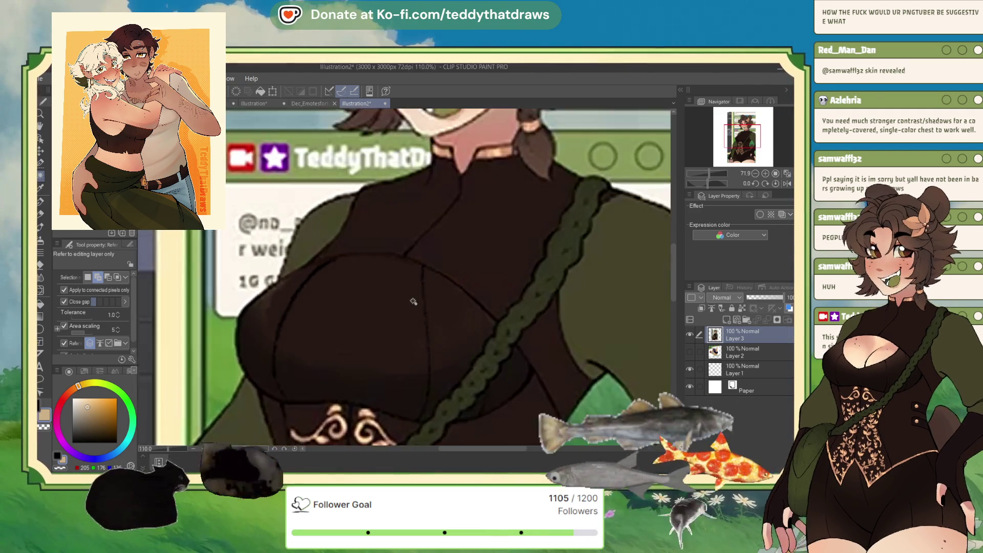
scroll(459, 190, up, 1)
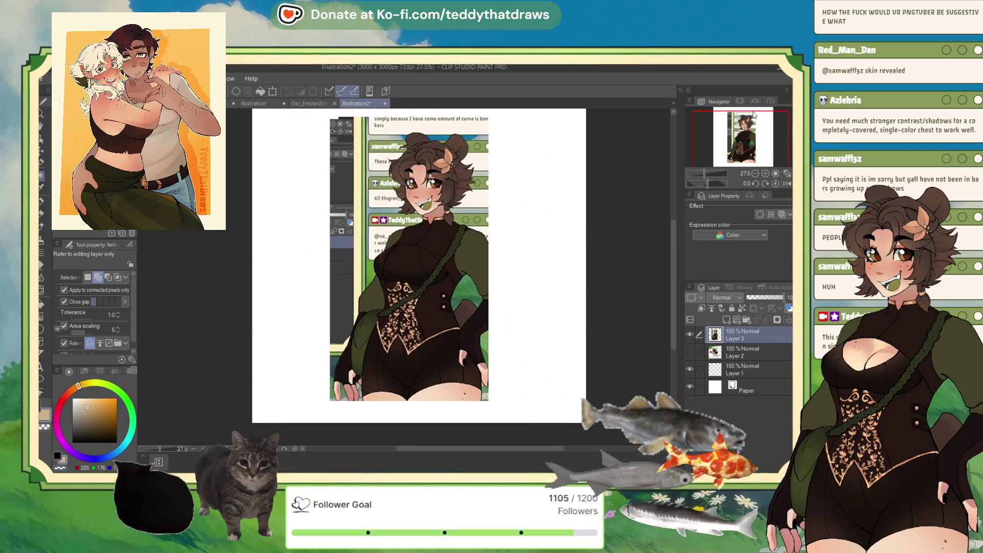
key(ctrl+y)
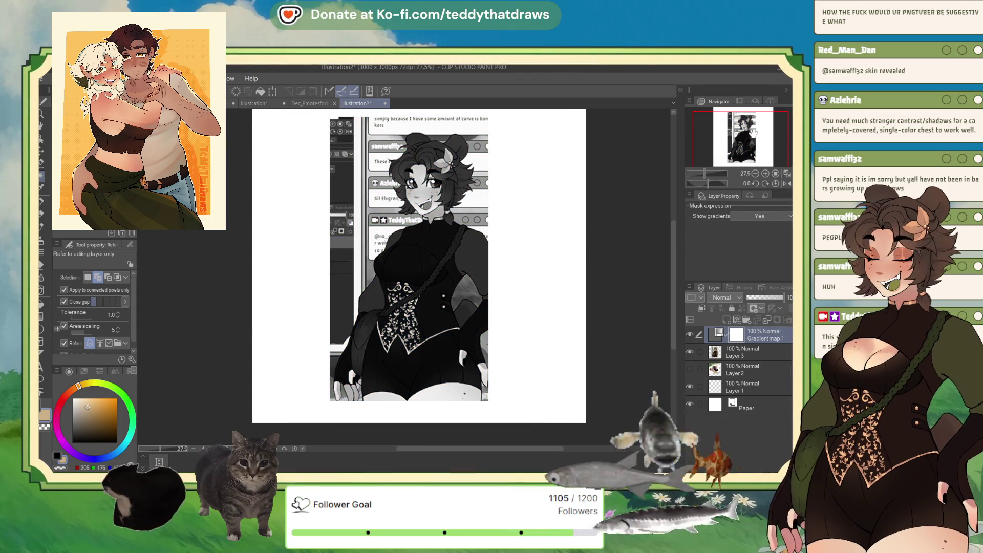
scroll(453, 286, down, 2)
scroll(452, 285, up, 1)
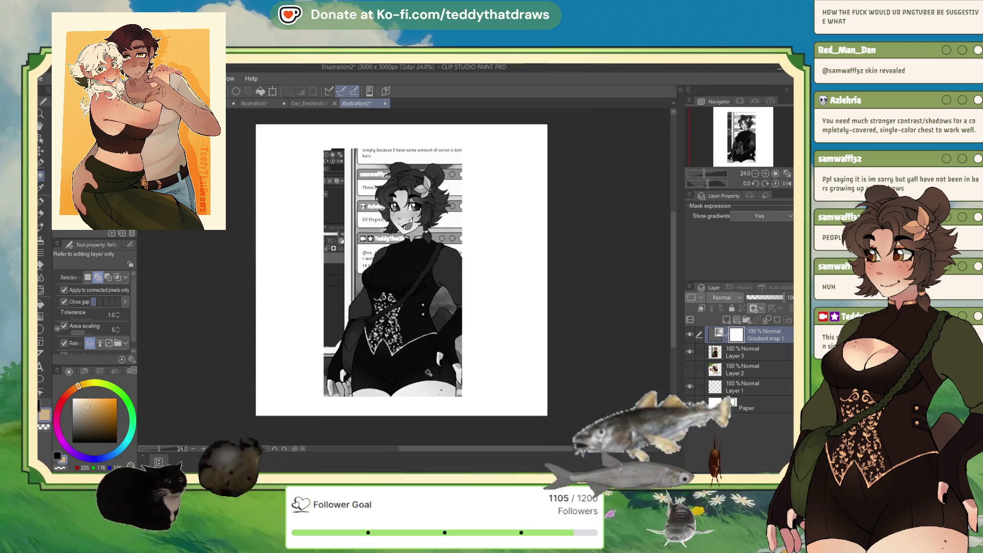
scroll(428, 354, up, 1)
scroll(424, 332, up, 1)
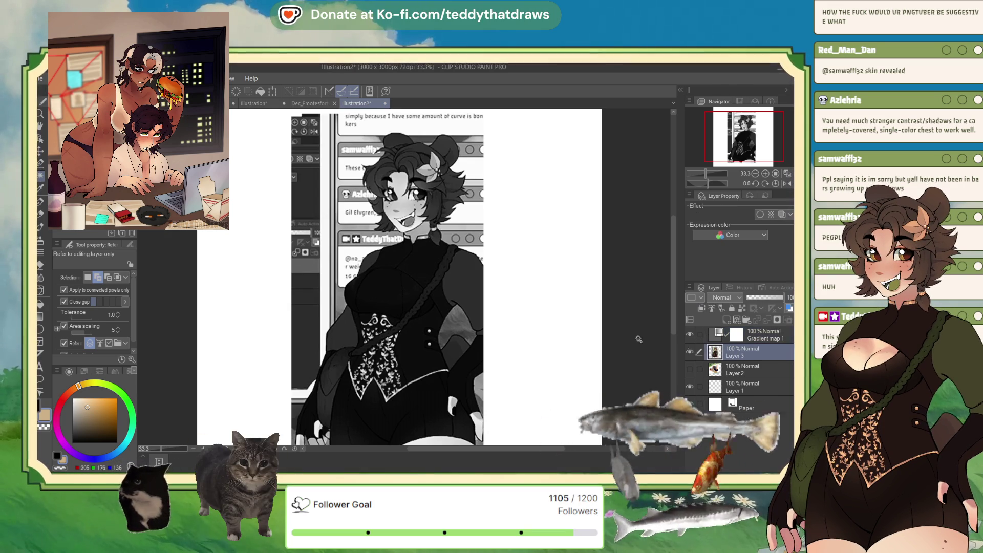
Step: Paste the newer character screenshot as Layer 4, enlarge it and move it to the right
key(ctrl+shift+n)
scroll(270, 169, down, 1)
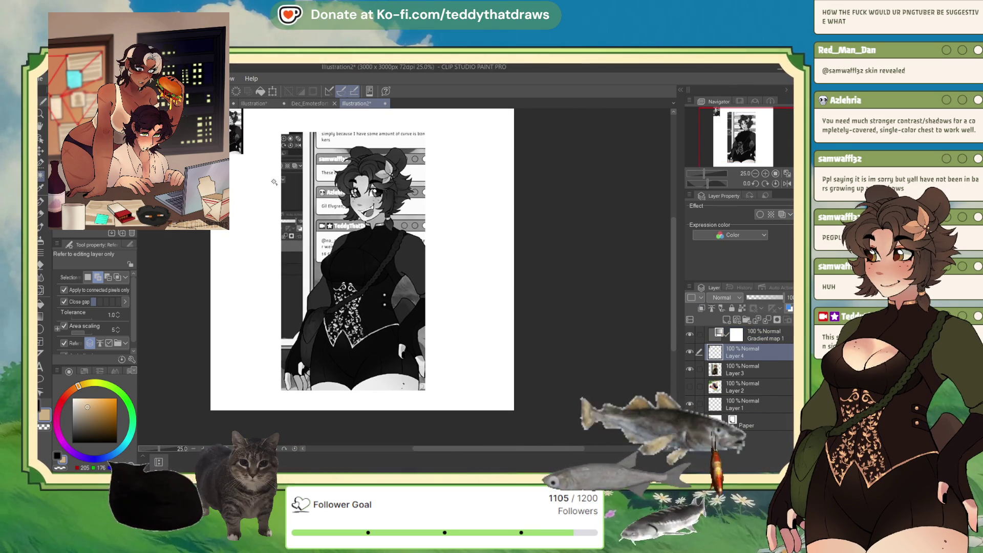
click(272, 91)
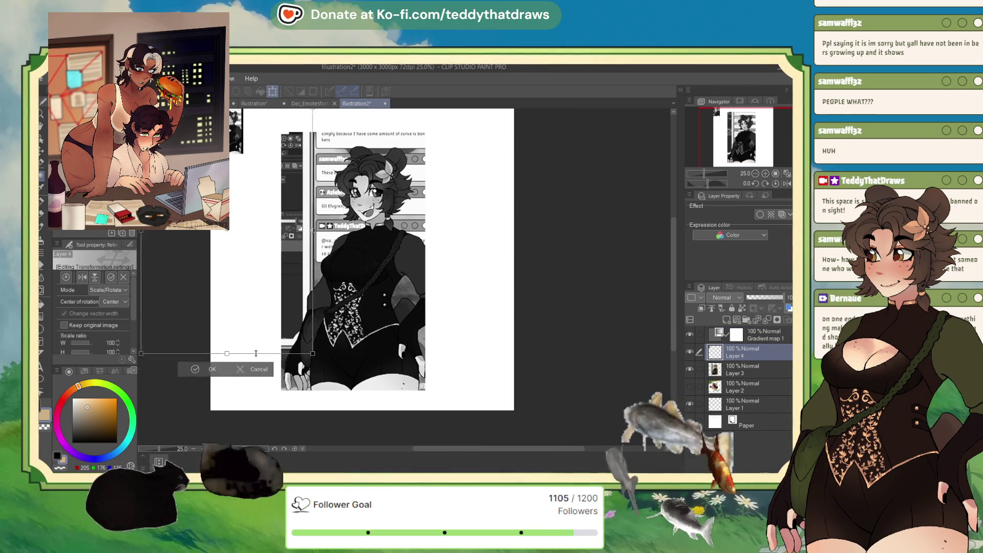
drag(243, 153, 318, 381)
drag(274, 298, 479, 301)
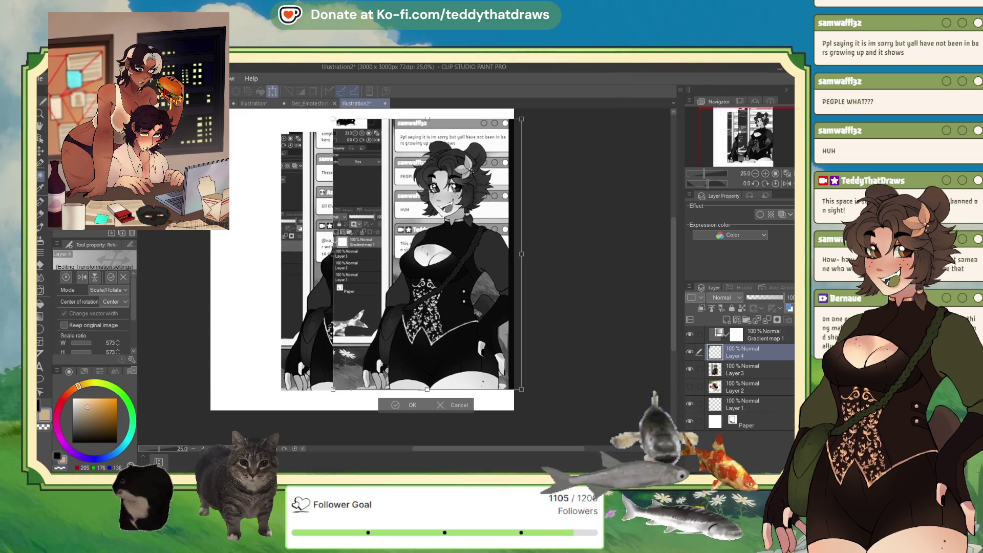
click(741, 374)
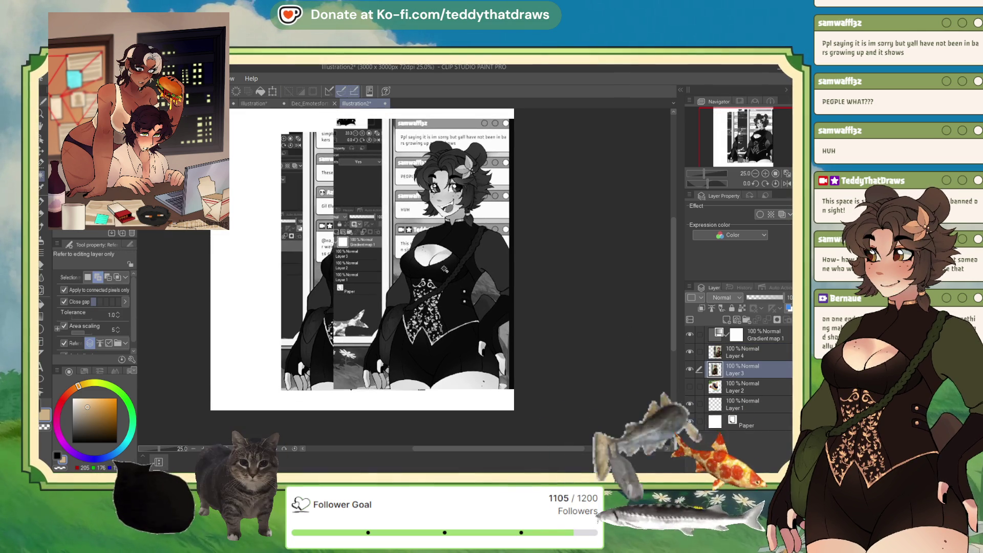
Step: Transform the Layer 3 screenshot and shift it to the left half beside the newer one
click(361, 318)
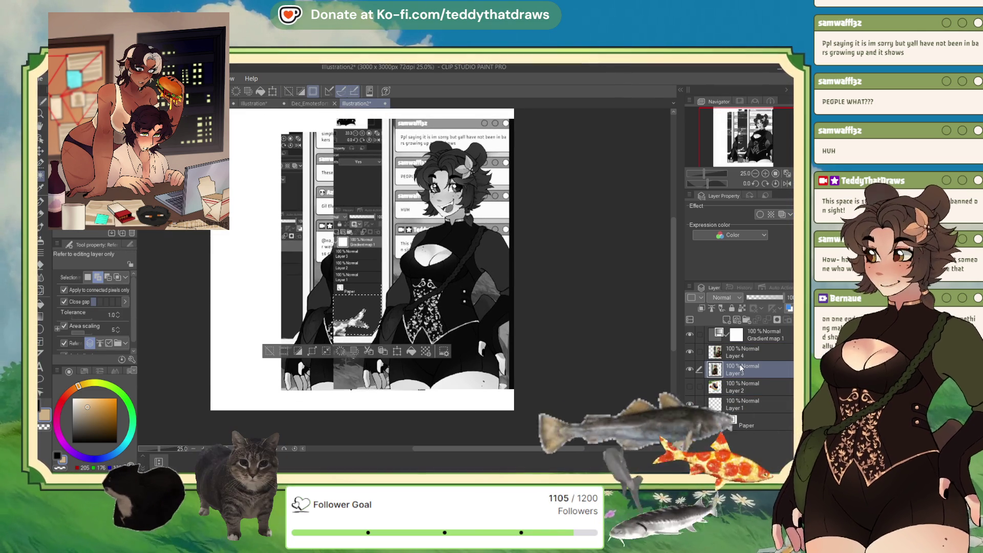
key(ctrl+t)
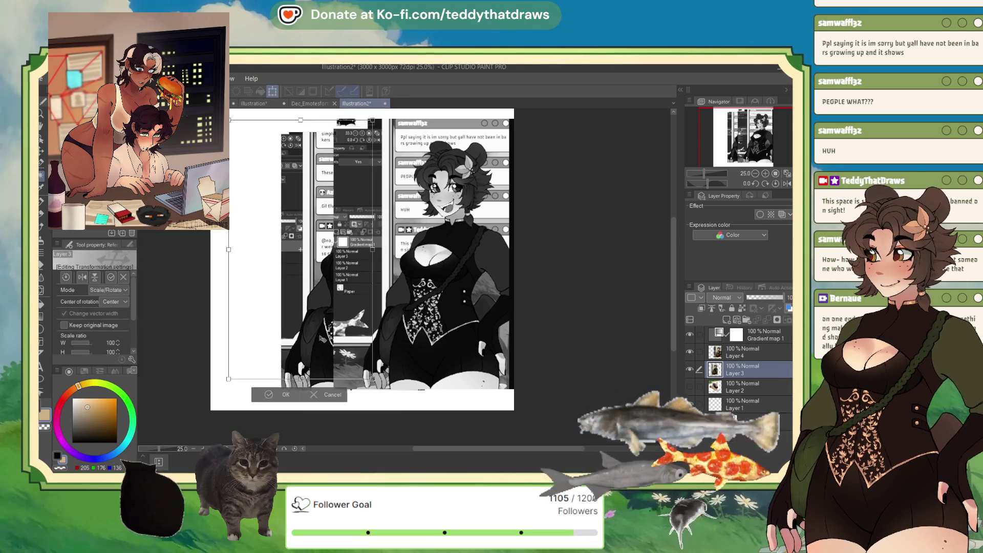
drag(300, 250, 283, 248)
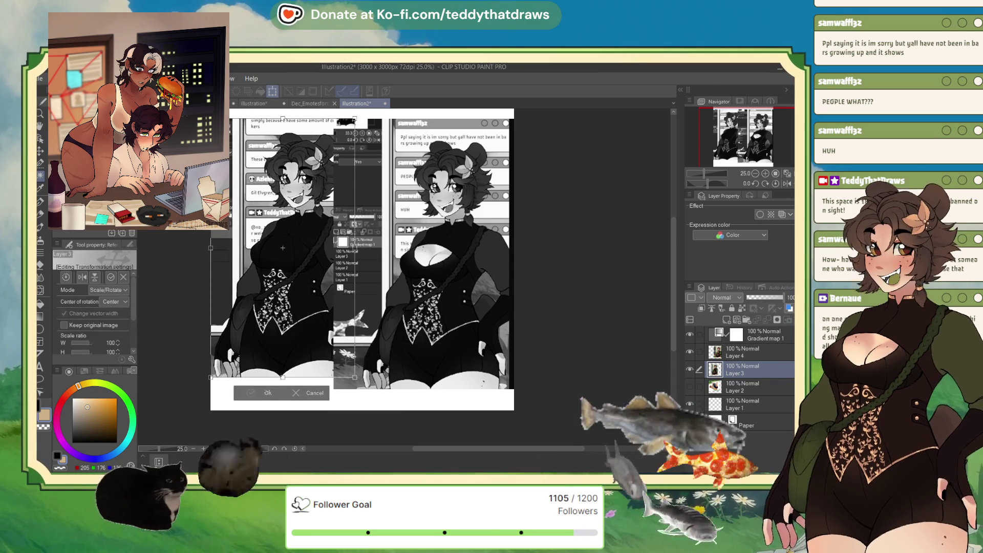
key(g)
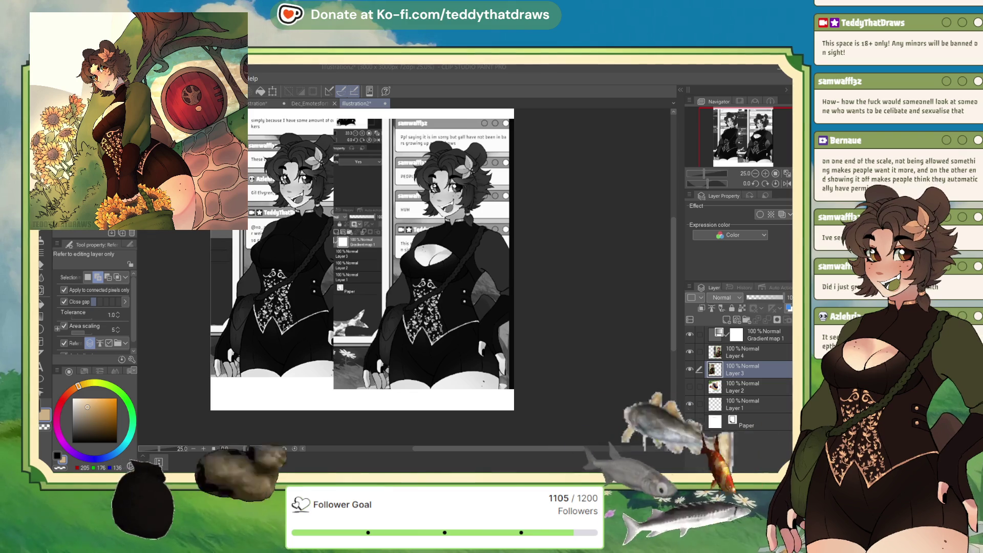
Step: Delete Layers 3 and 4, then close the Illustration2 scratch canvas
scroll(428, 303, up, 1)
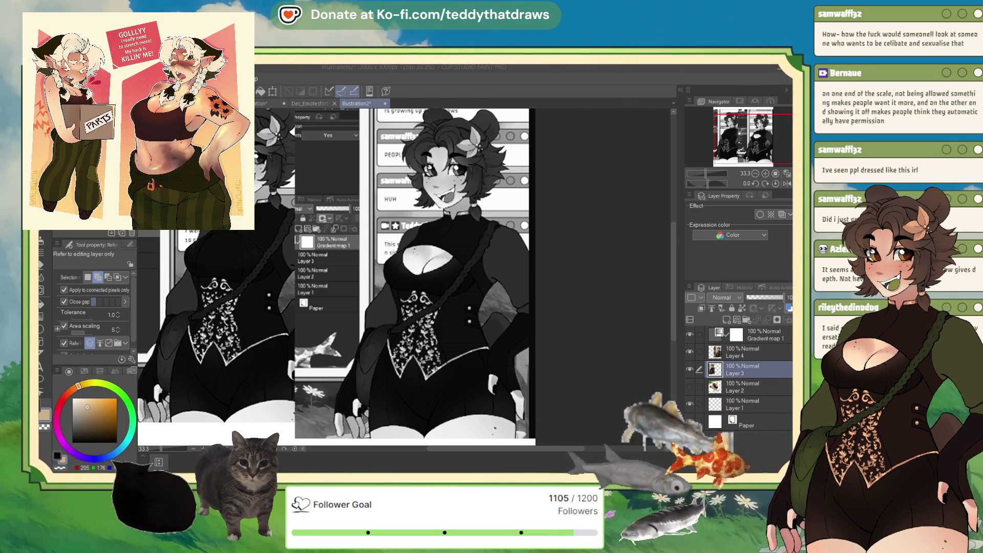
scroll(422, 287, down, 4)
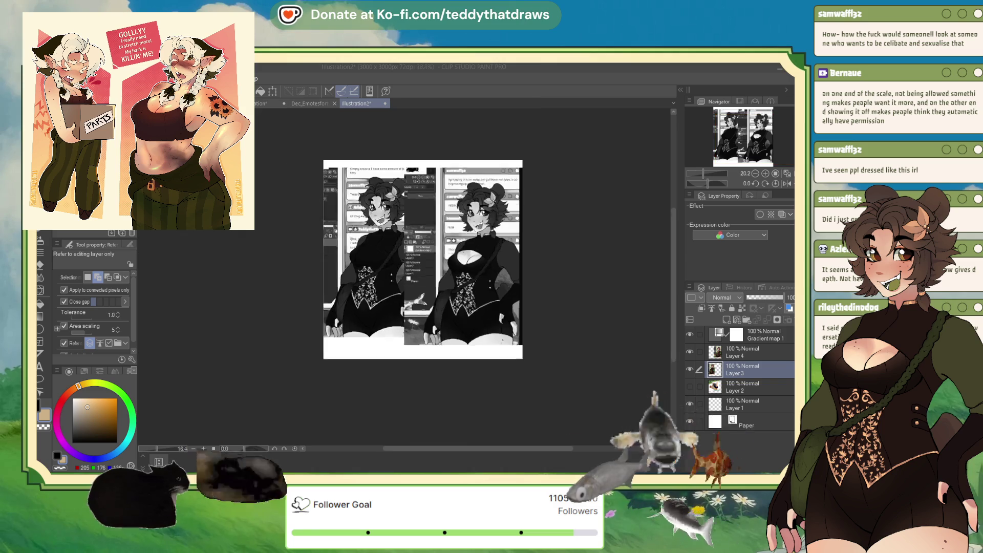
scroll(454, 267, up, 1)
scroll(454, 266, up, 1)
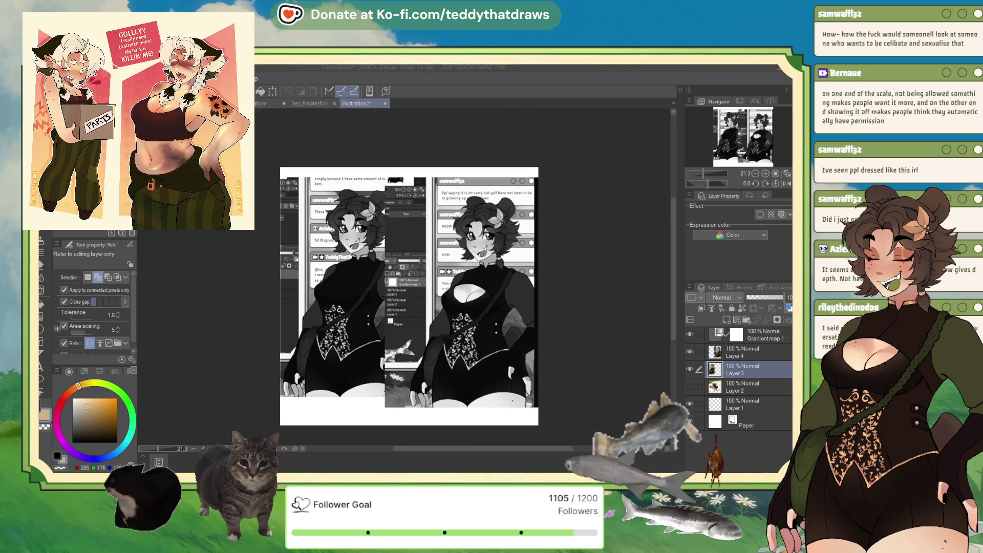
click(602, 159)
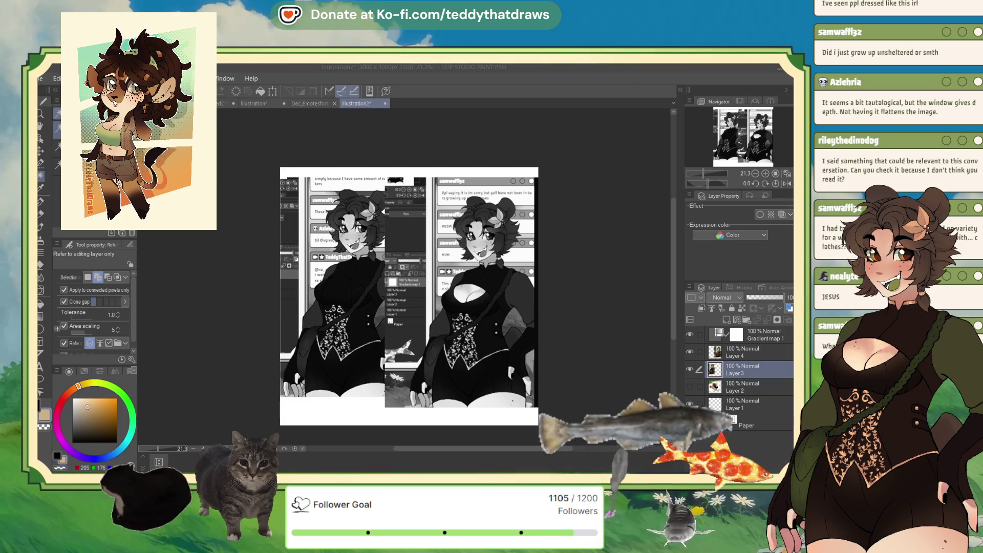
key(ctrl+Delete)
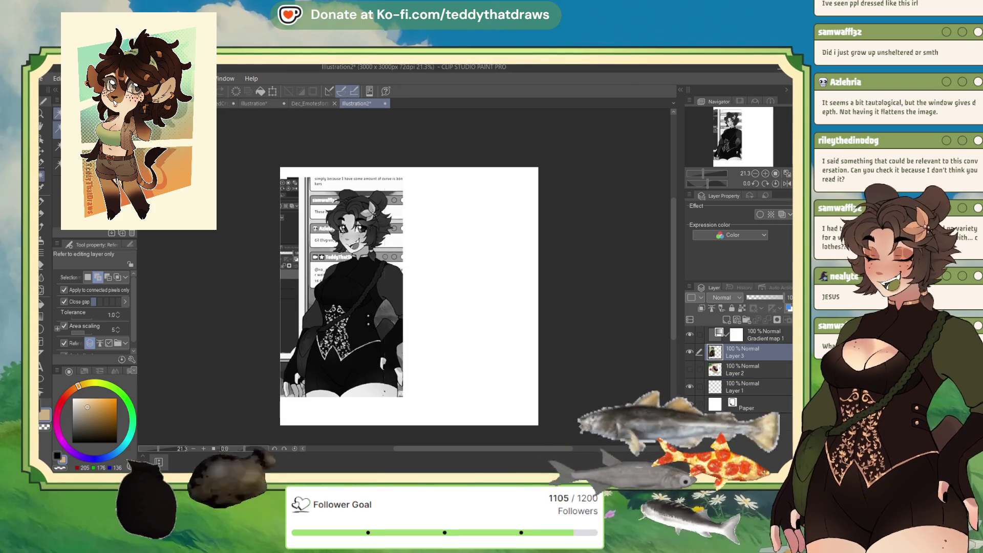
key(ctrl+Delete)
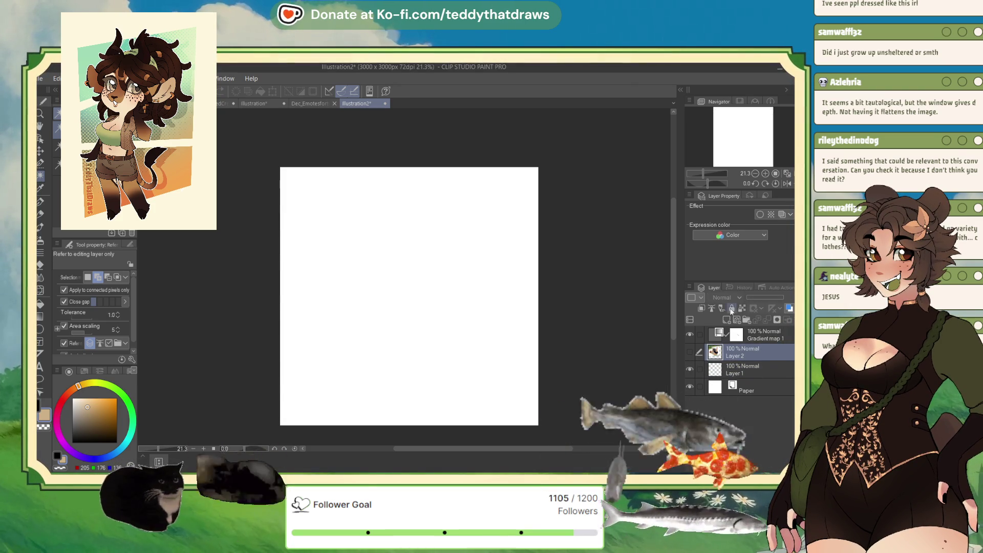
click(385, 104)
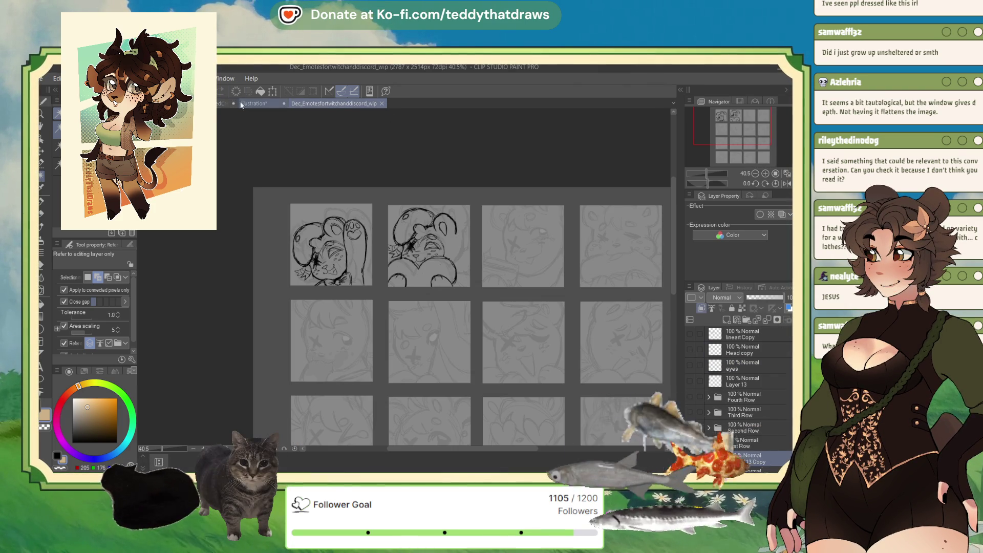
Step: Switch to the creature reference page document with the robed lizard character
click(224, 103)
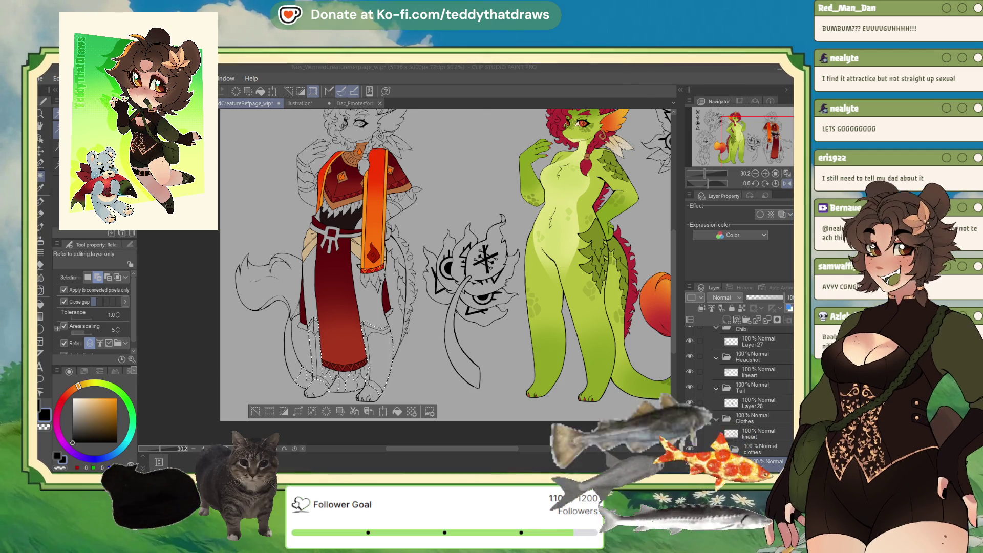
Step: Replace the black boot fill with orange-brown sampled from the drawing, then deselect
click(396, 411)
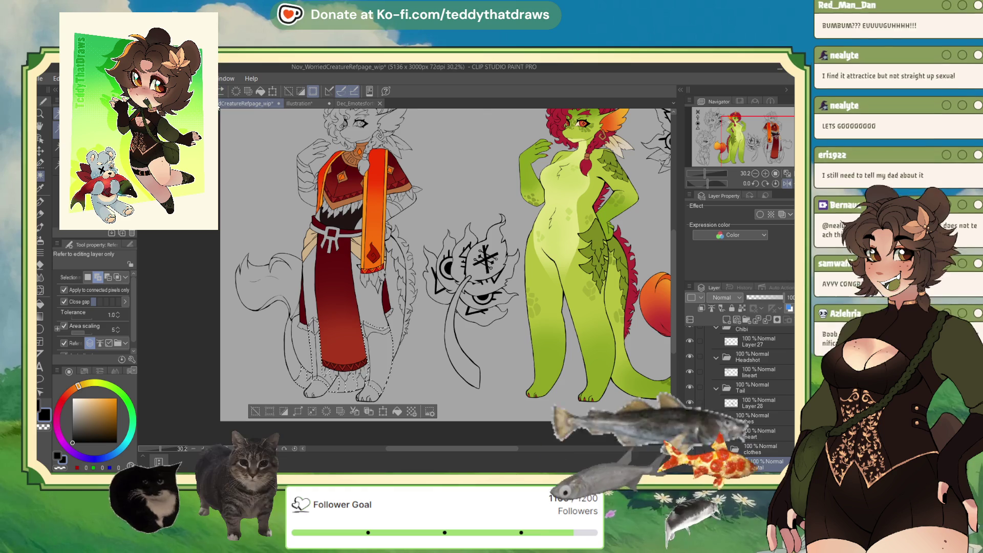
key(ctrl+z)
alt+click(326, 198)
alt+click(326, 199)
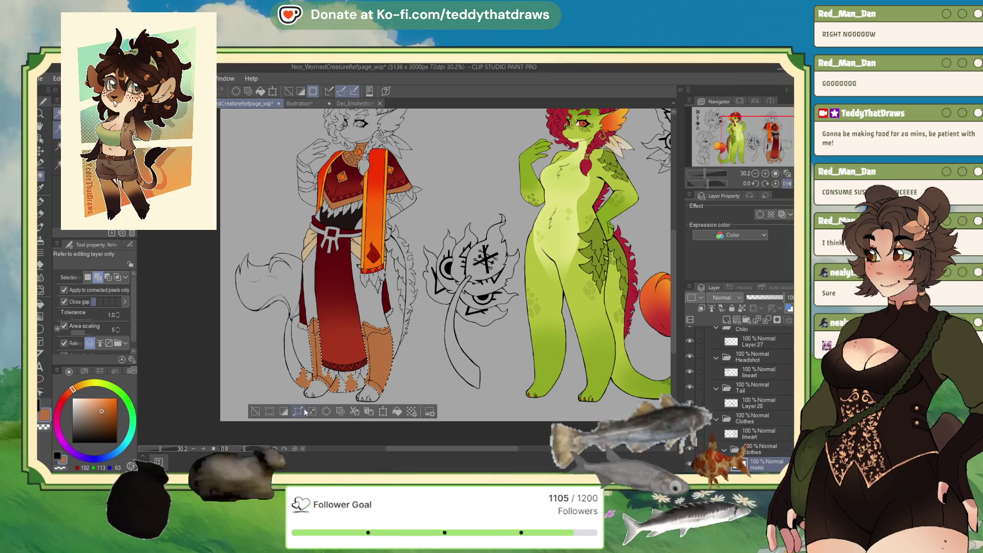
click(267, 413)
click(266, 416)
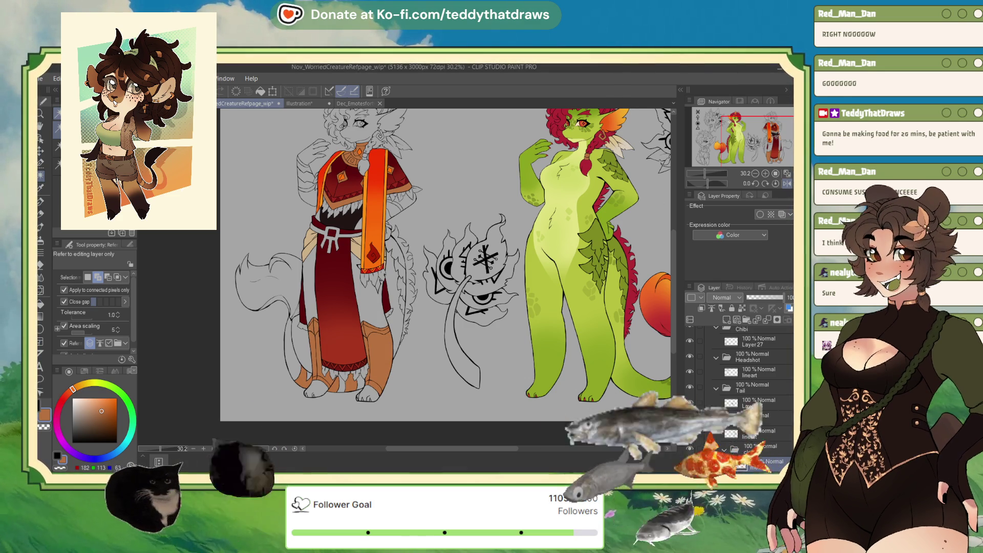